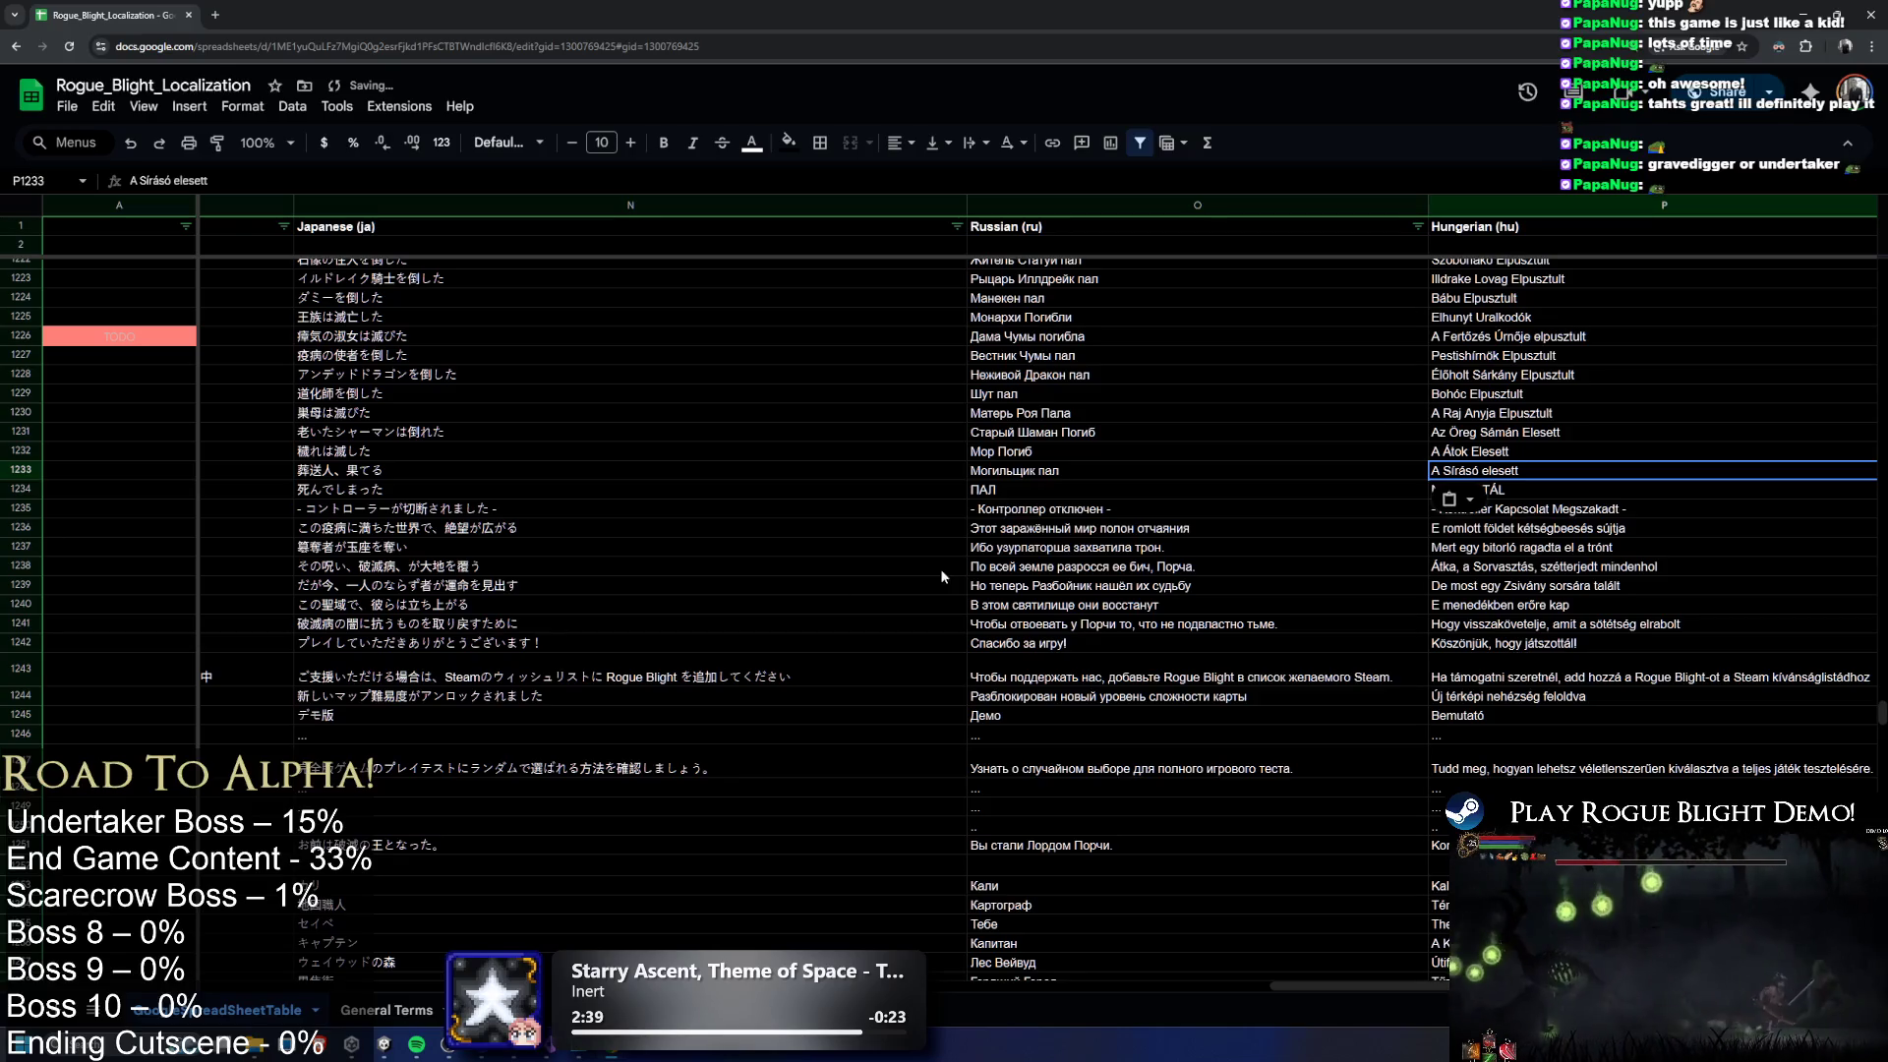
Find the GoogleSpreadSheet table asset in the Unity Project and inspect its settings
click(1416, 394)
key(alt+Tab)
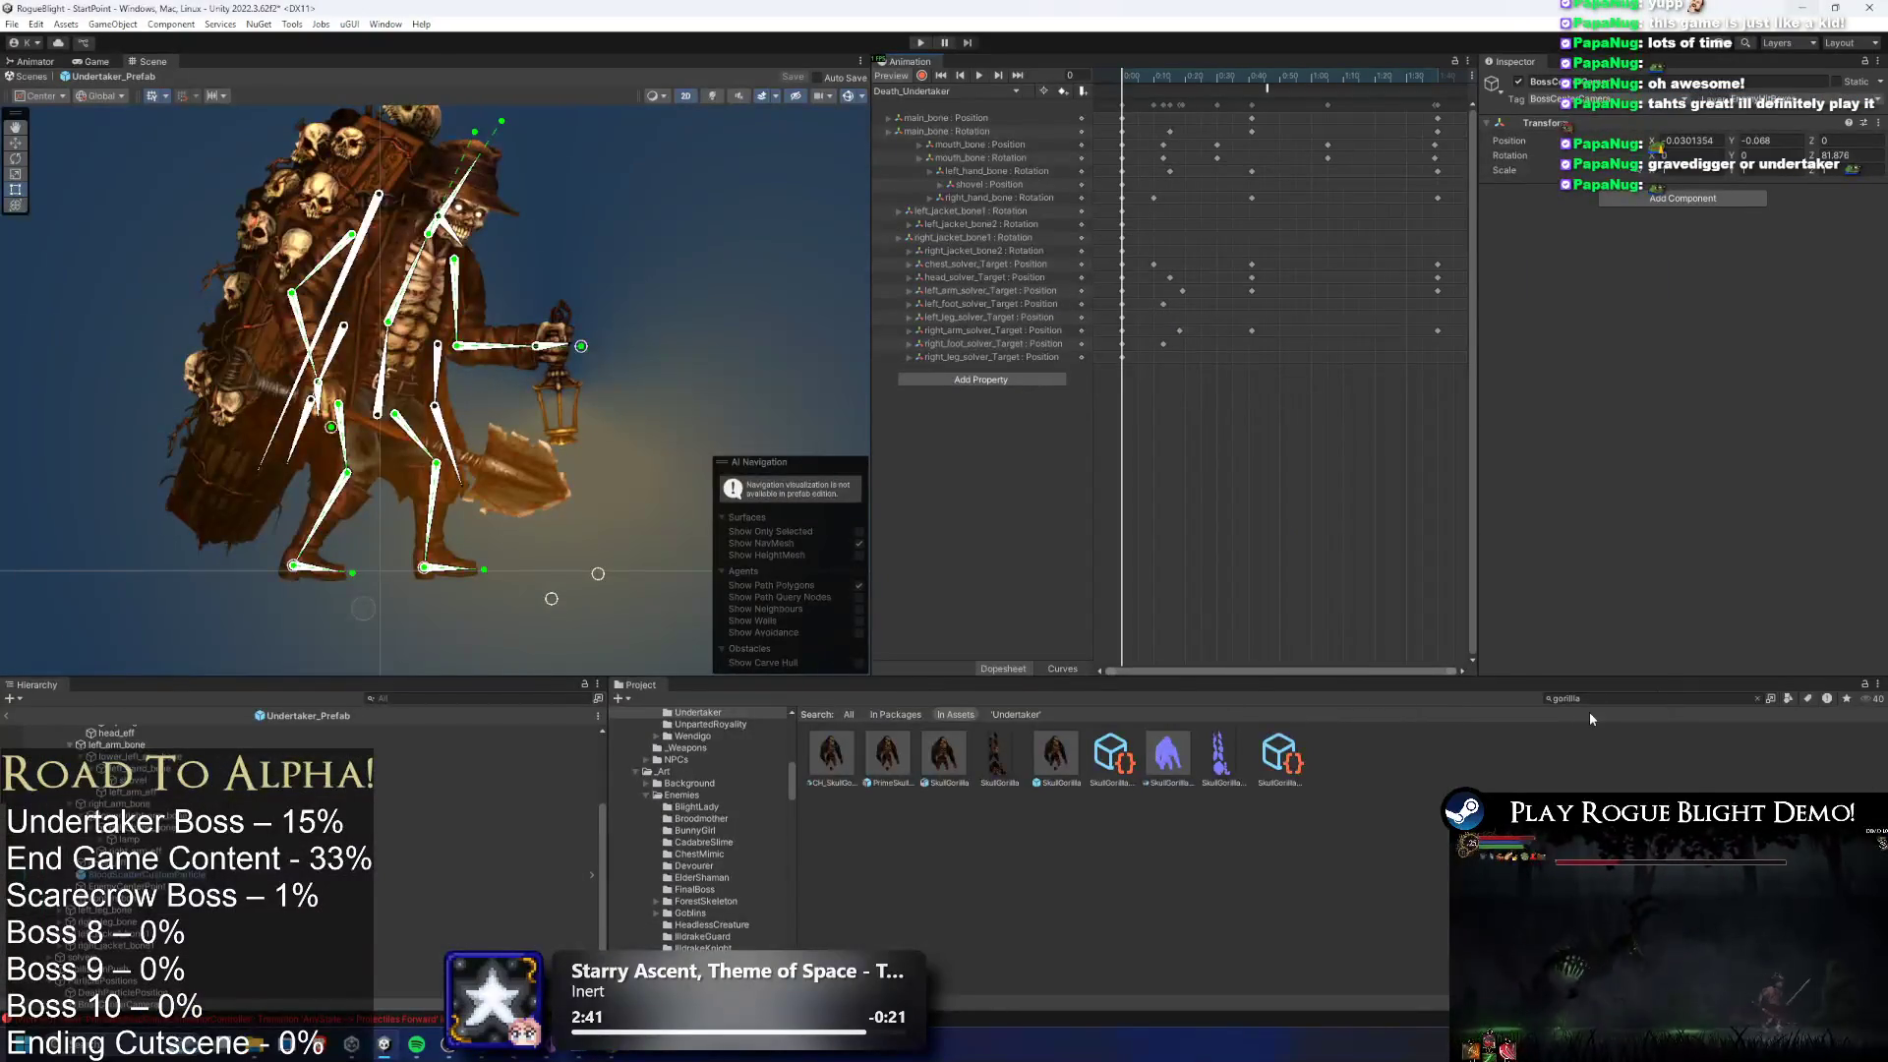
text(oog)
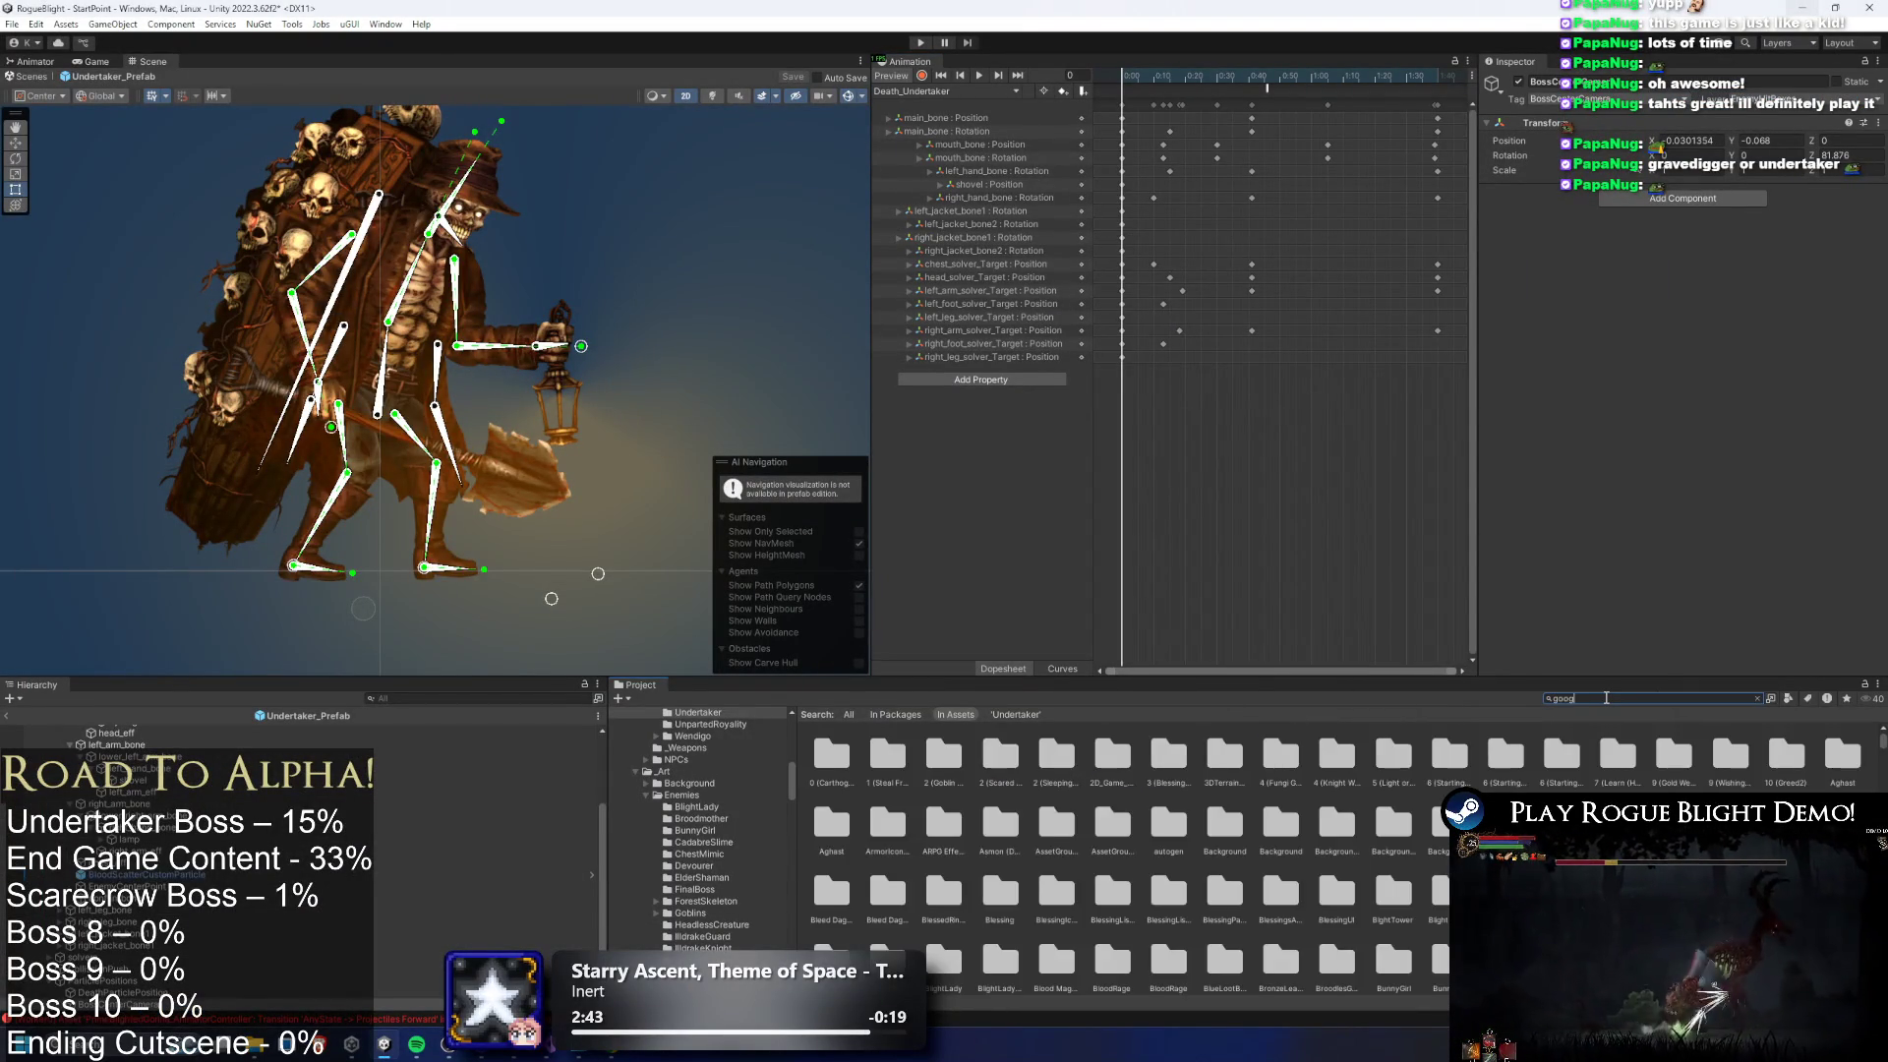
text(l)
click(903, 750)
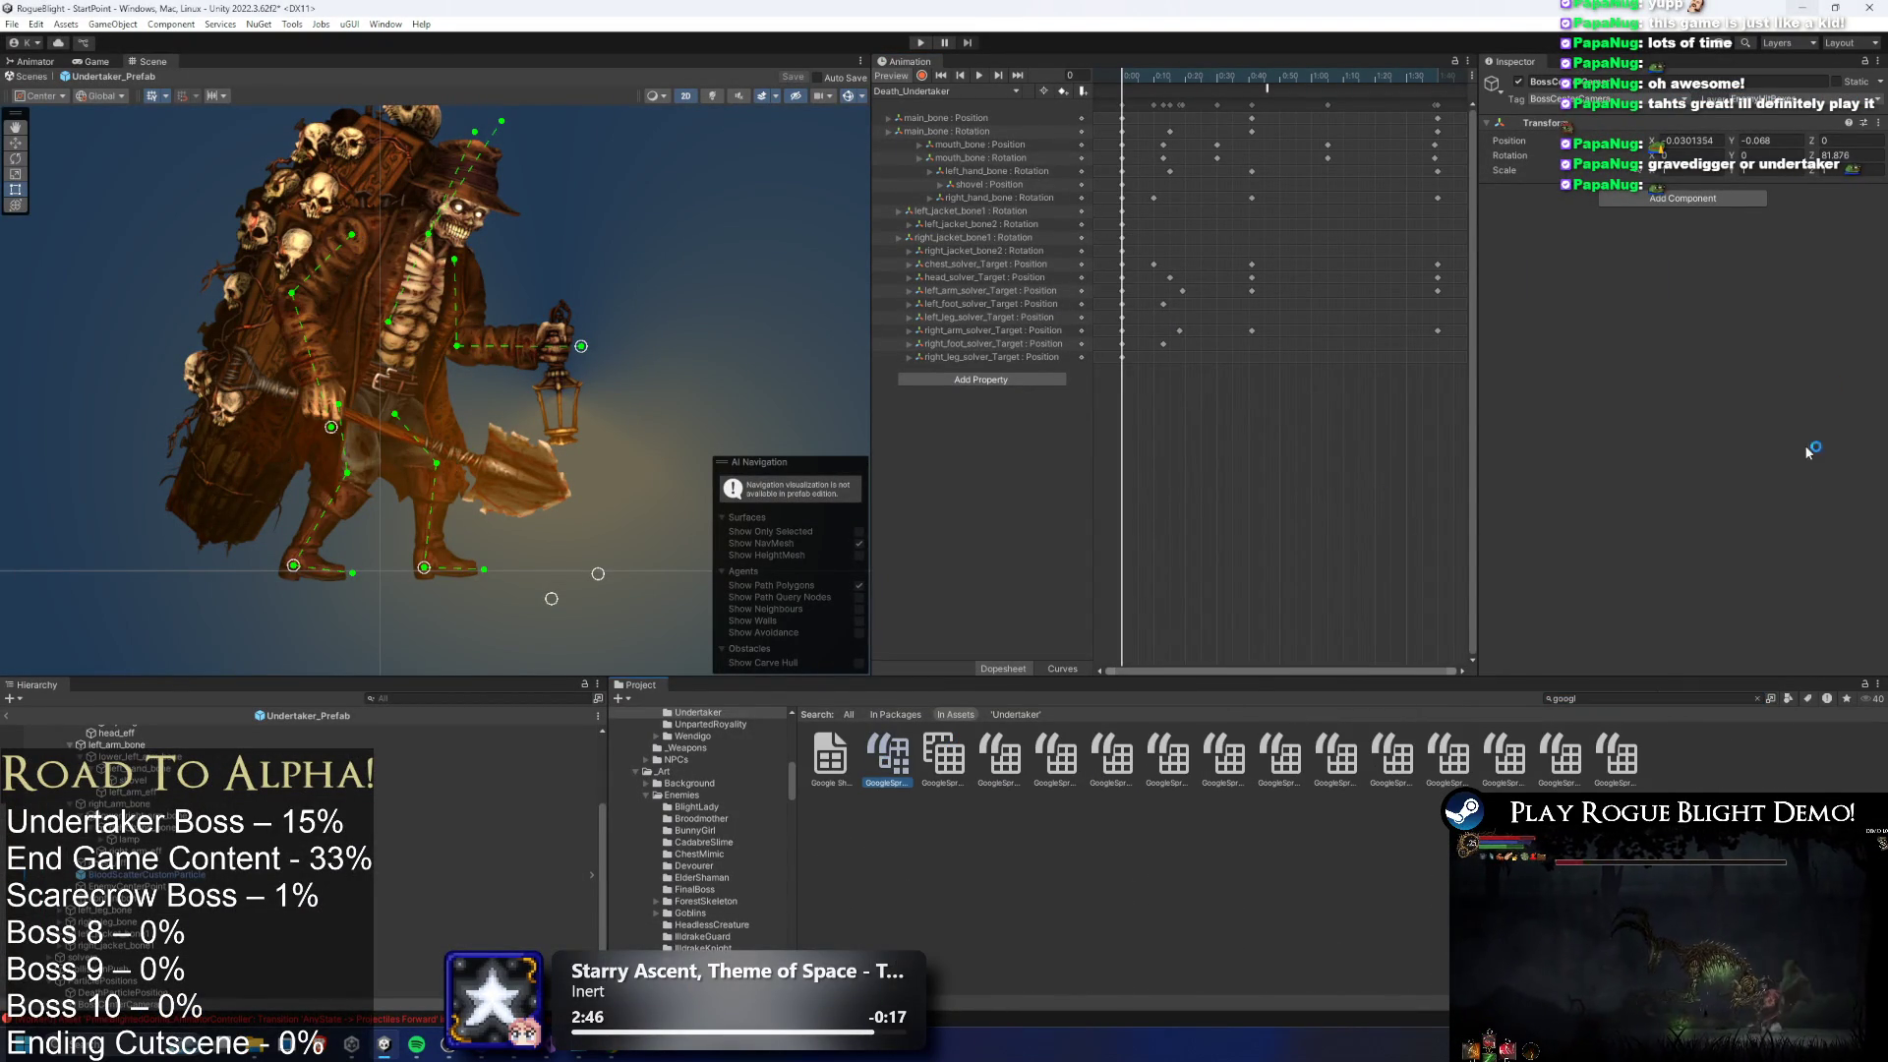
scroll(1726, 432, down, 10)
Copy the txt_bossslain_undertaker key from cell D1233 of the localization sheet
key(alt+Tab)
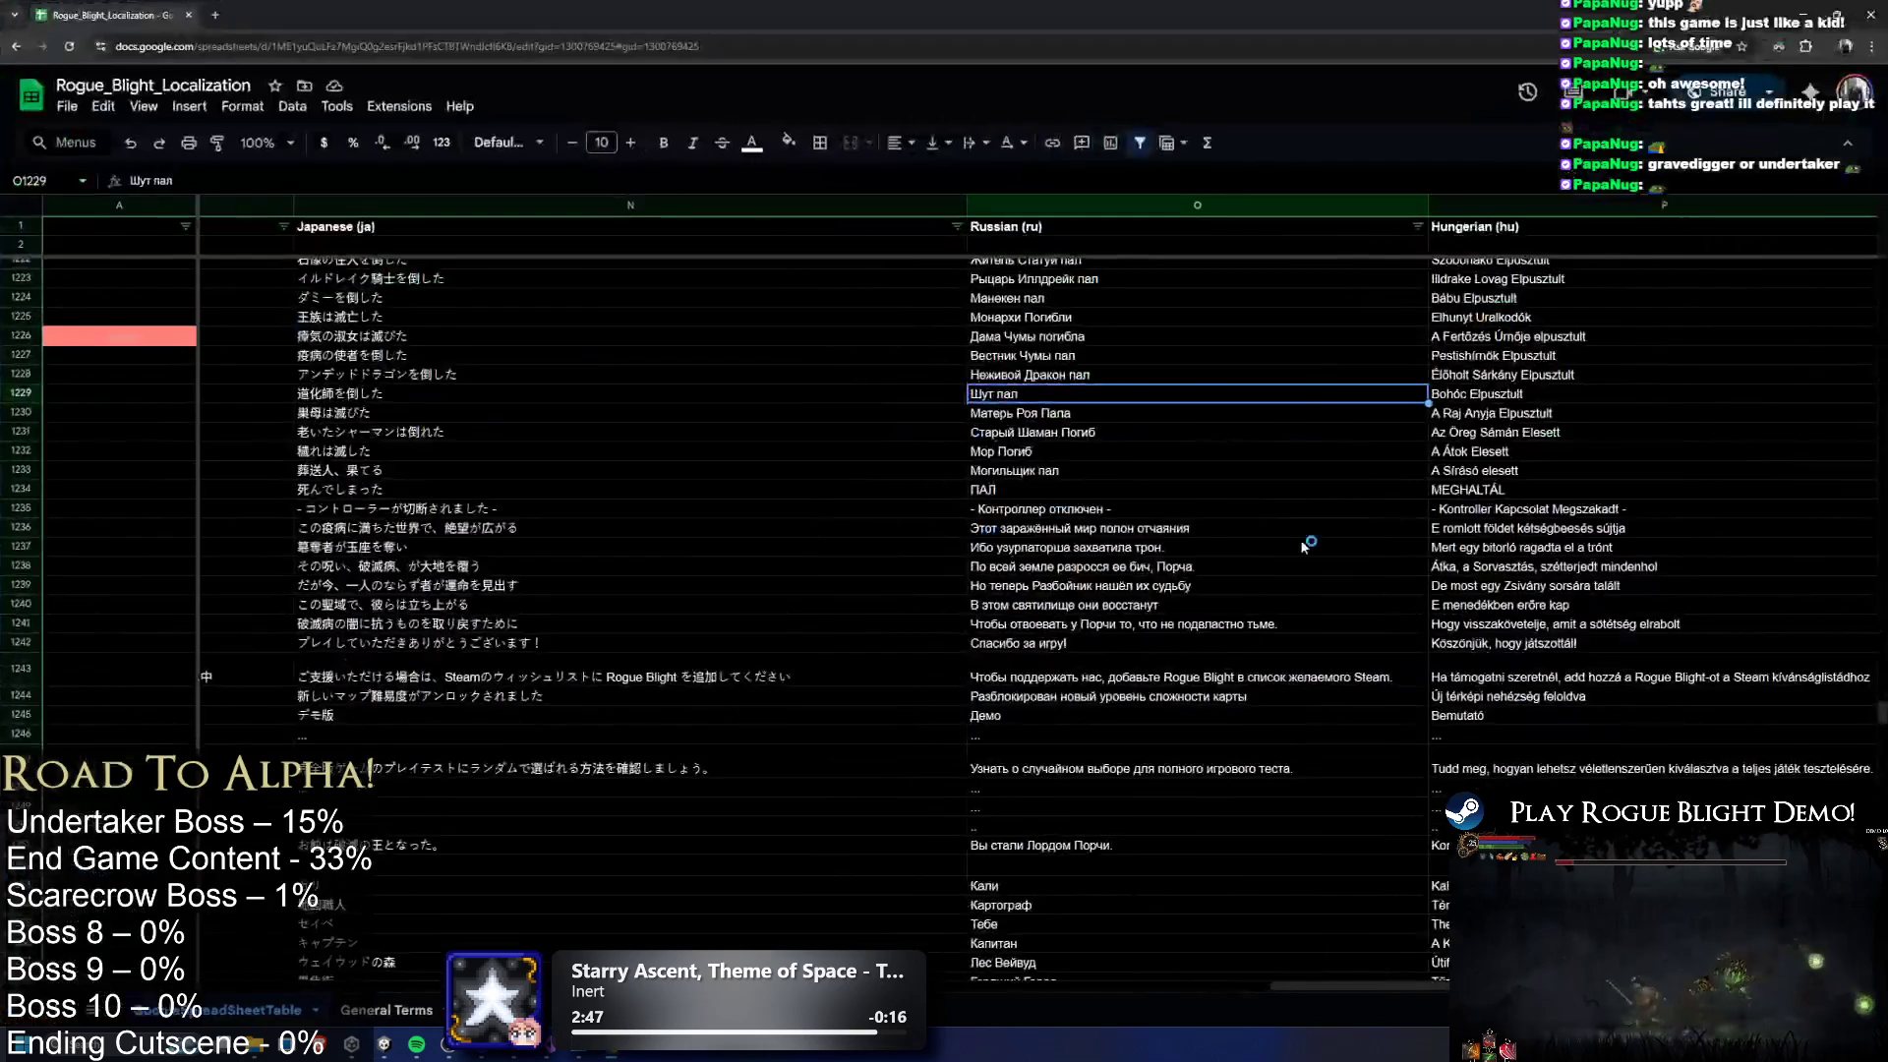
drag(1022, 978, 462, 977)
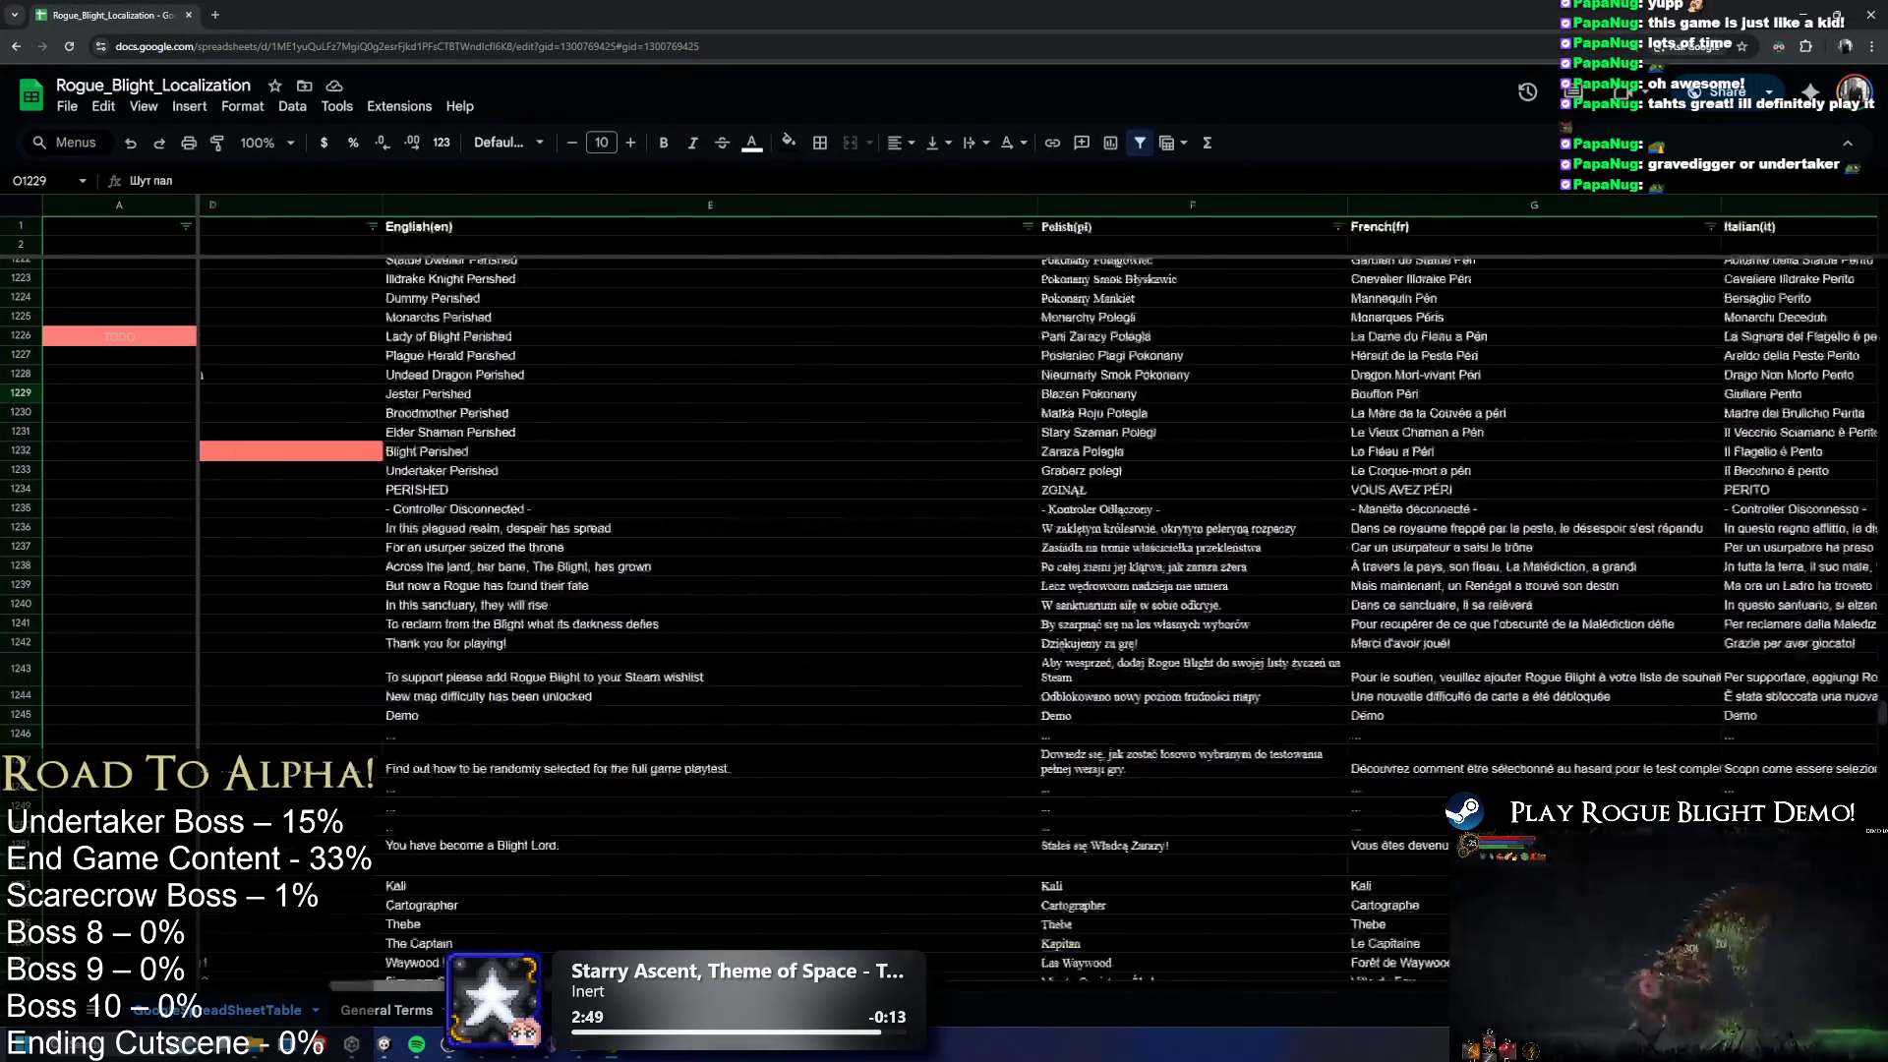
drag(324, 431, 39, 421)
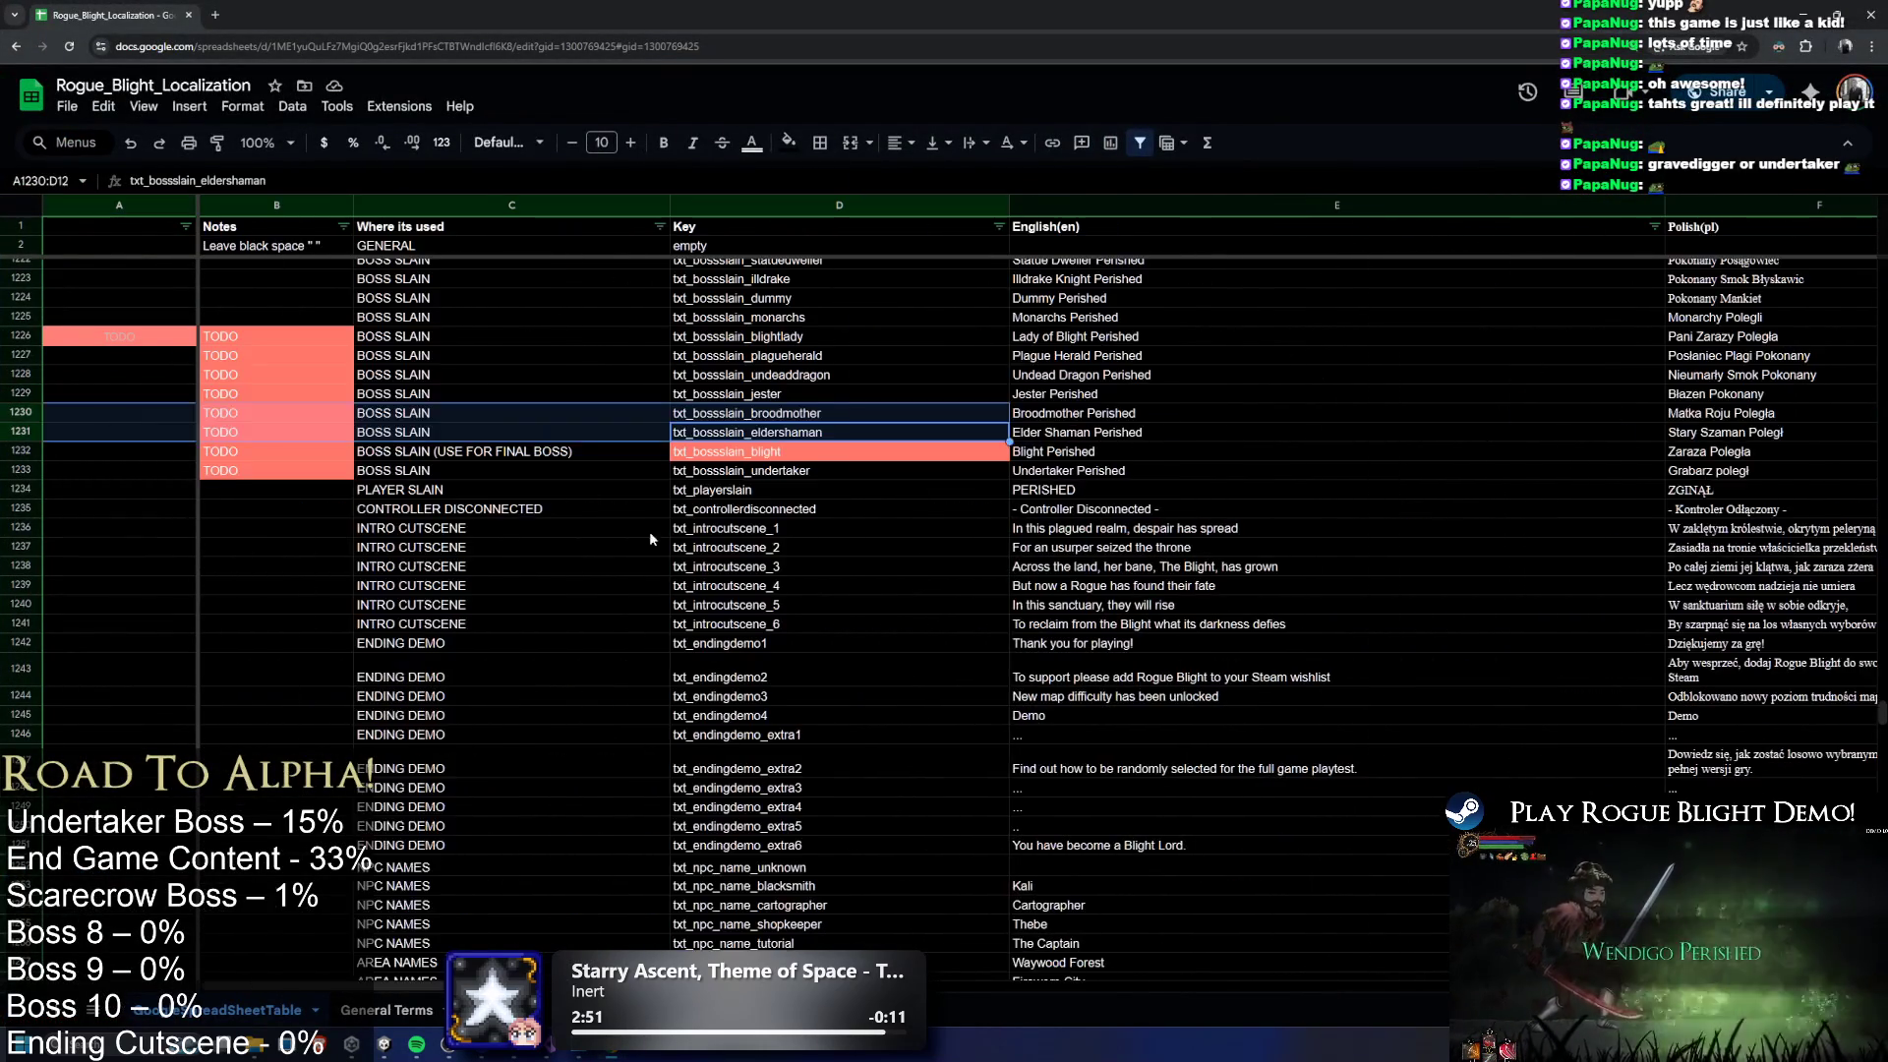
double_click(817, 470)
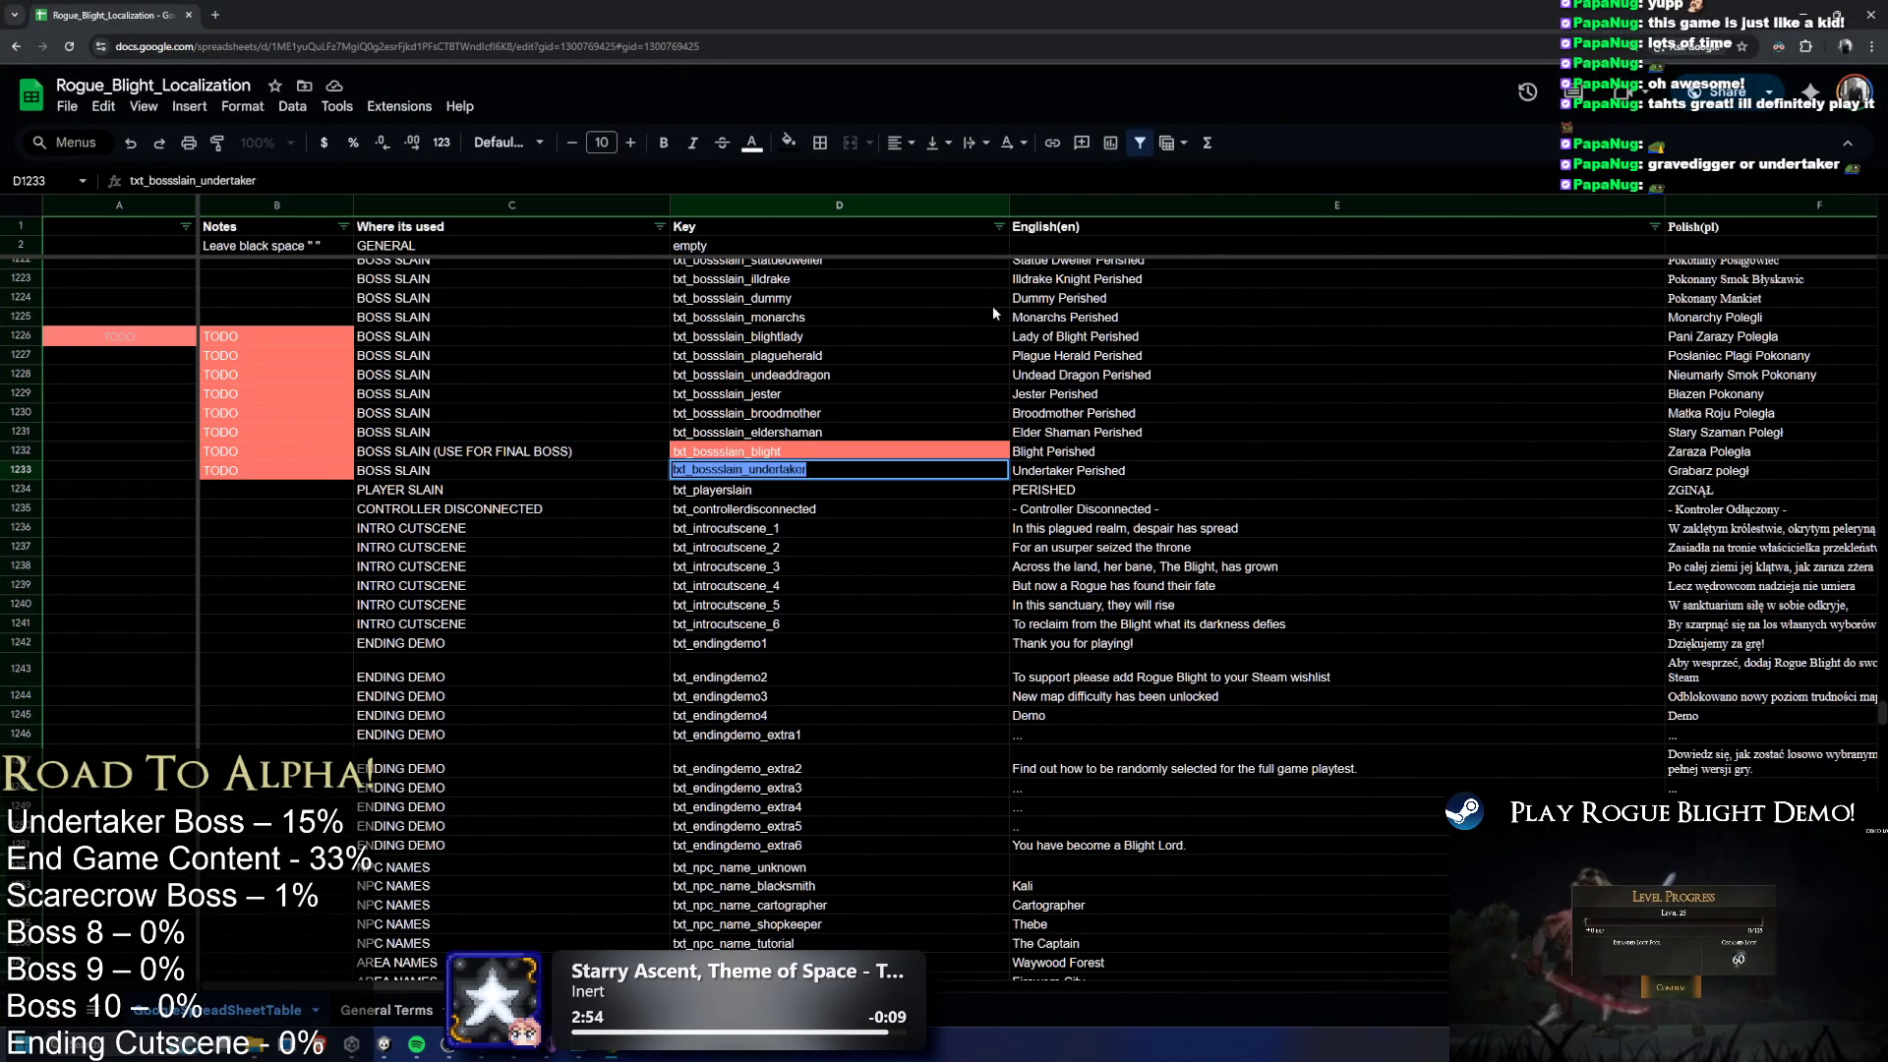
Paste txt_bossslain_undertaker into Undertaker_Prefab's Enemy Stats Enemy Name field, then enter Play mode
key(alt+Tab)
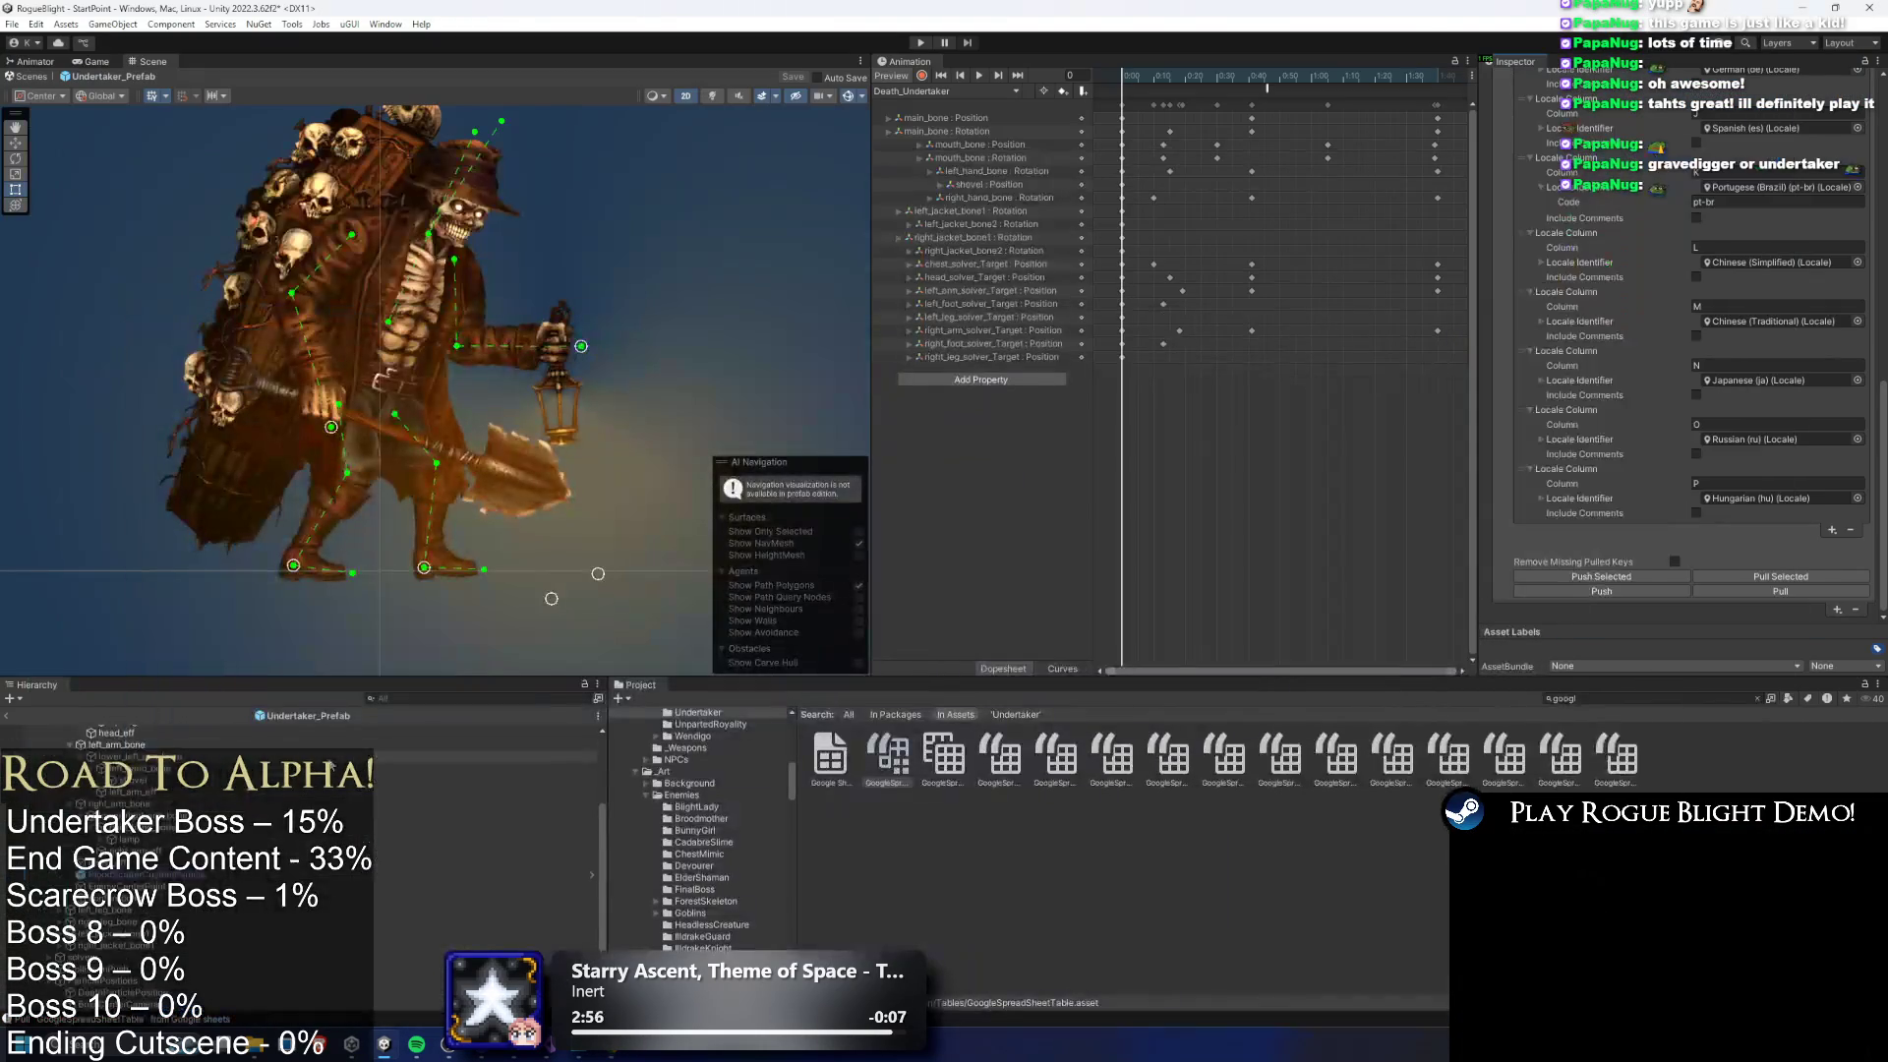
click(137, 731)
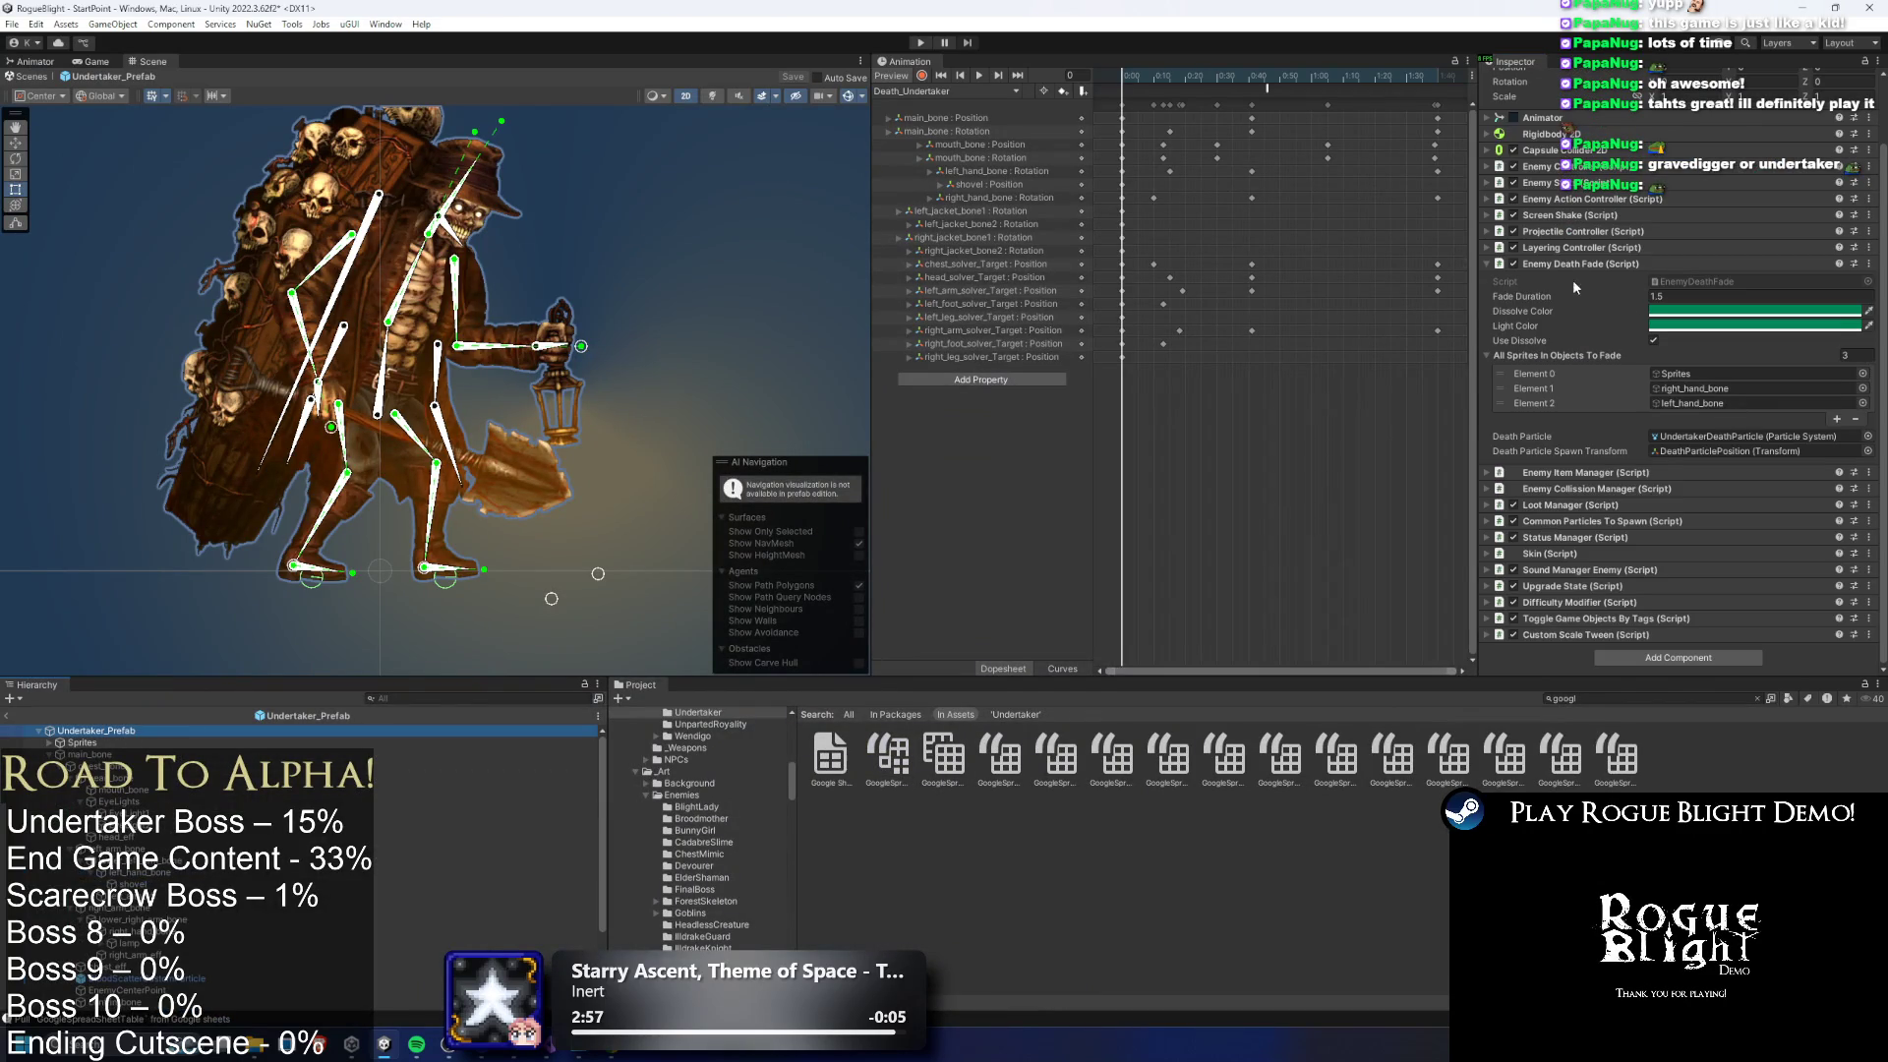
click(1578, 264)
click(1591, 257)
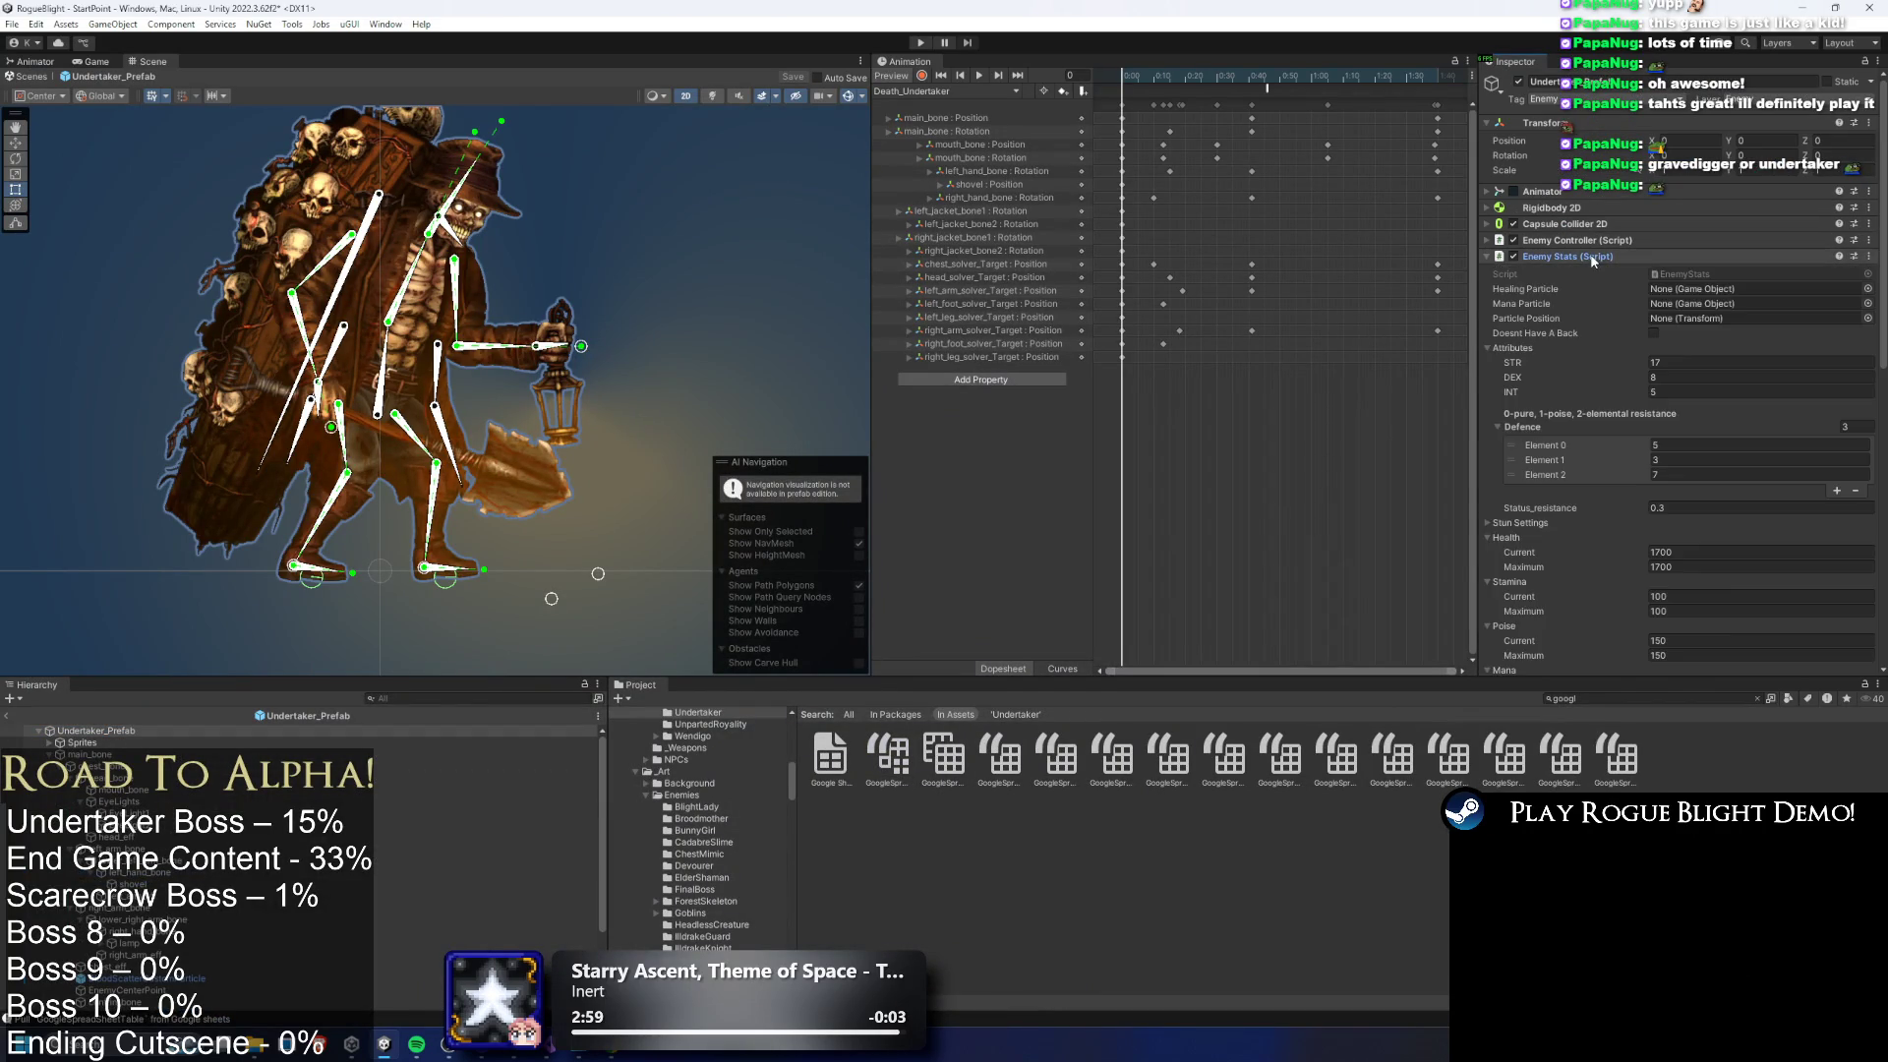
scroll(1766, 392, down, 8)
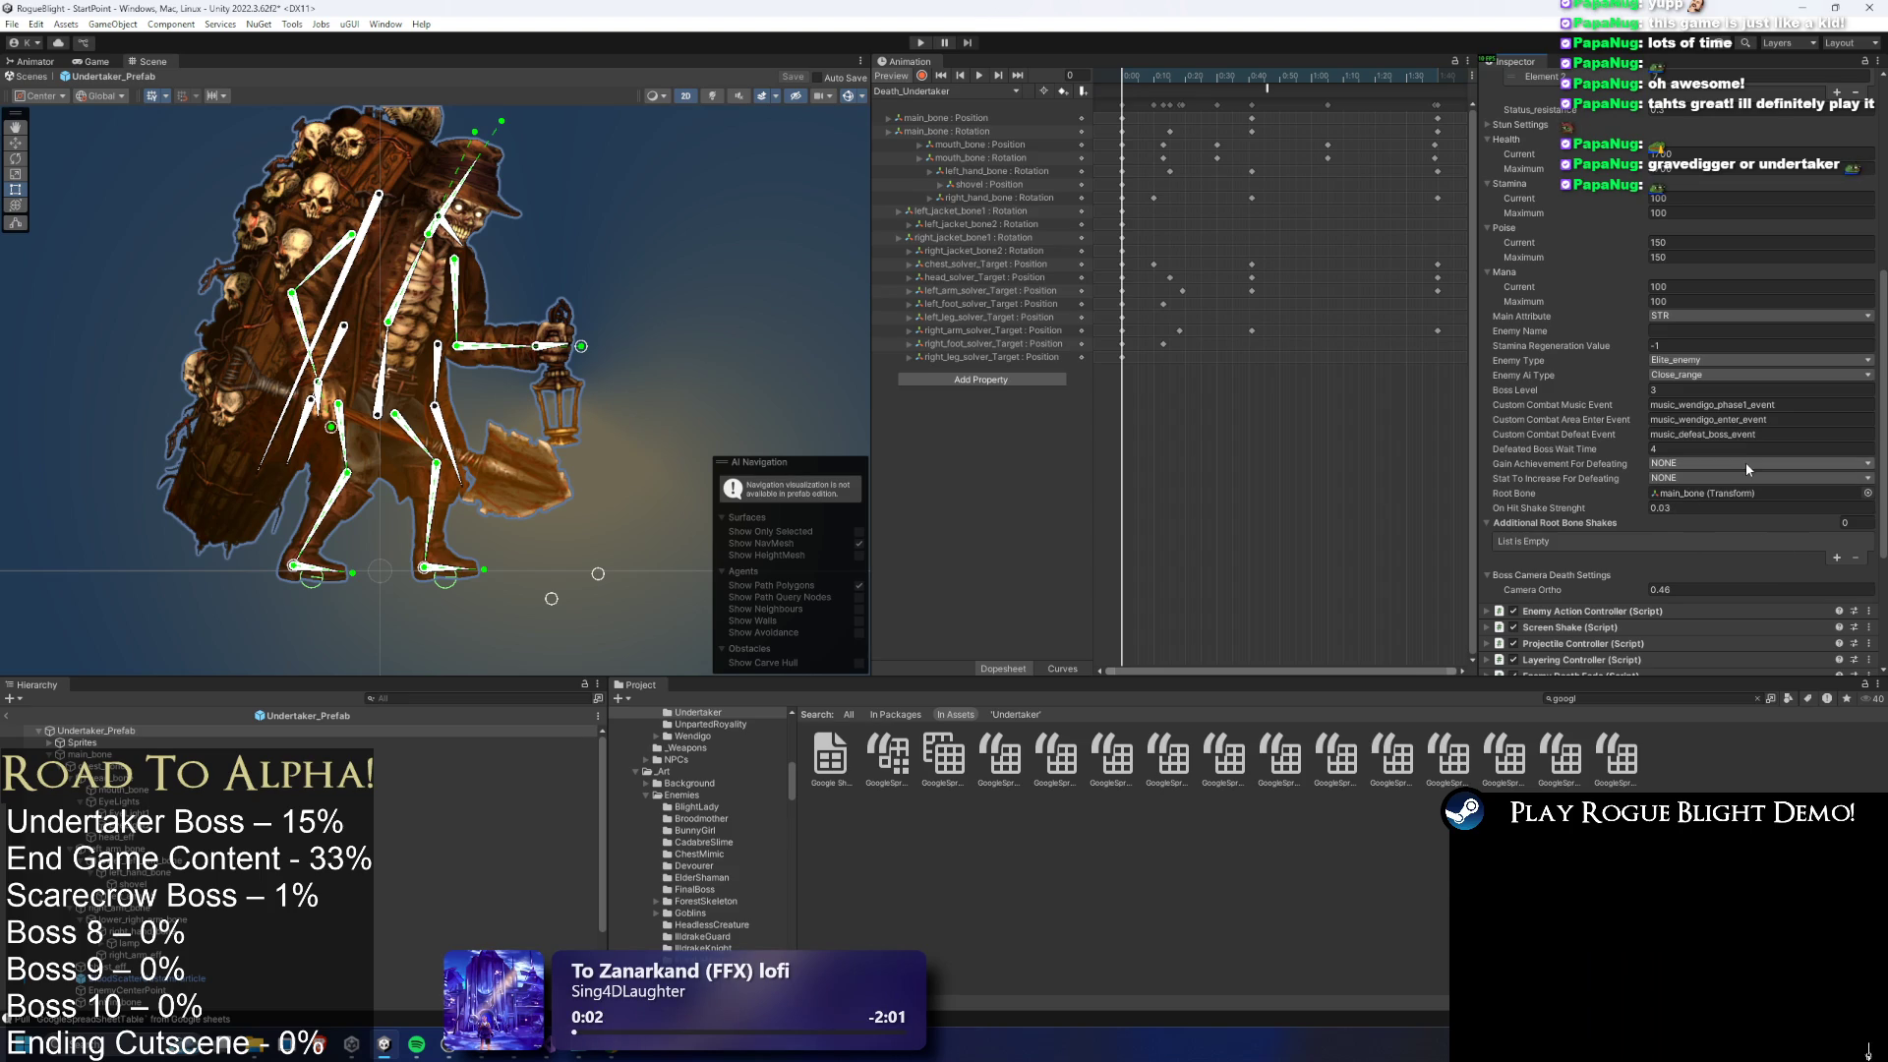
scroll(1749, 369, up, 1)
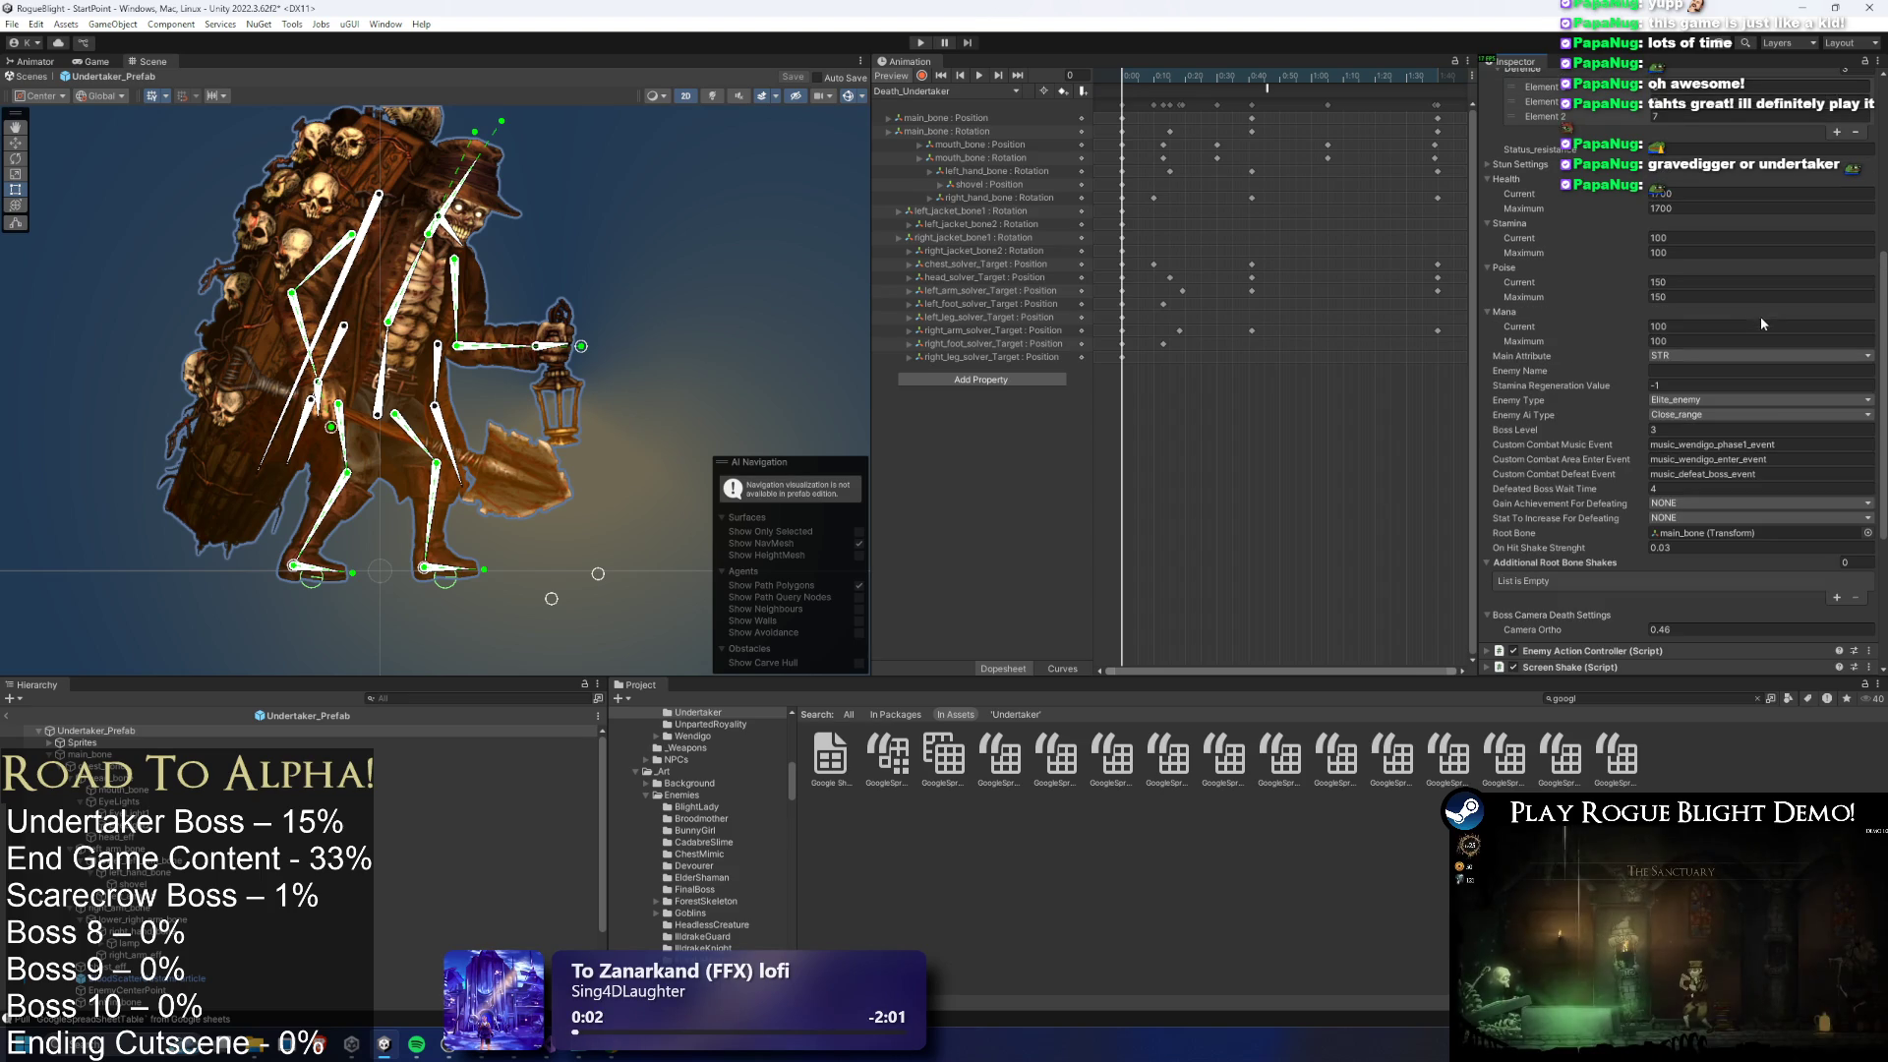
scroll(1774, 470, up, 1)
scroll(1773, 470, up, 1)
click(1759, 449)
text(txt_bossslain_undertaker)
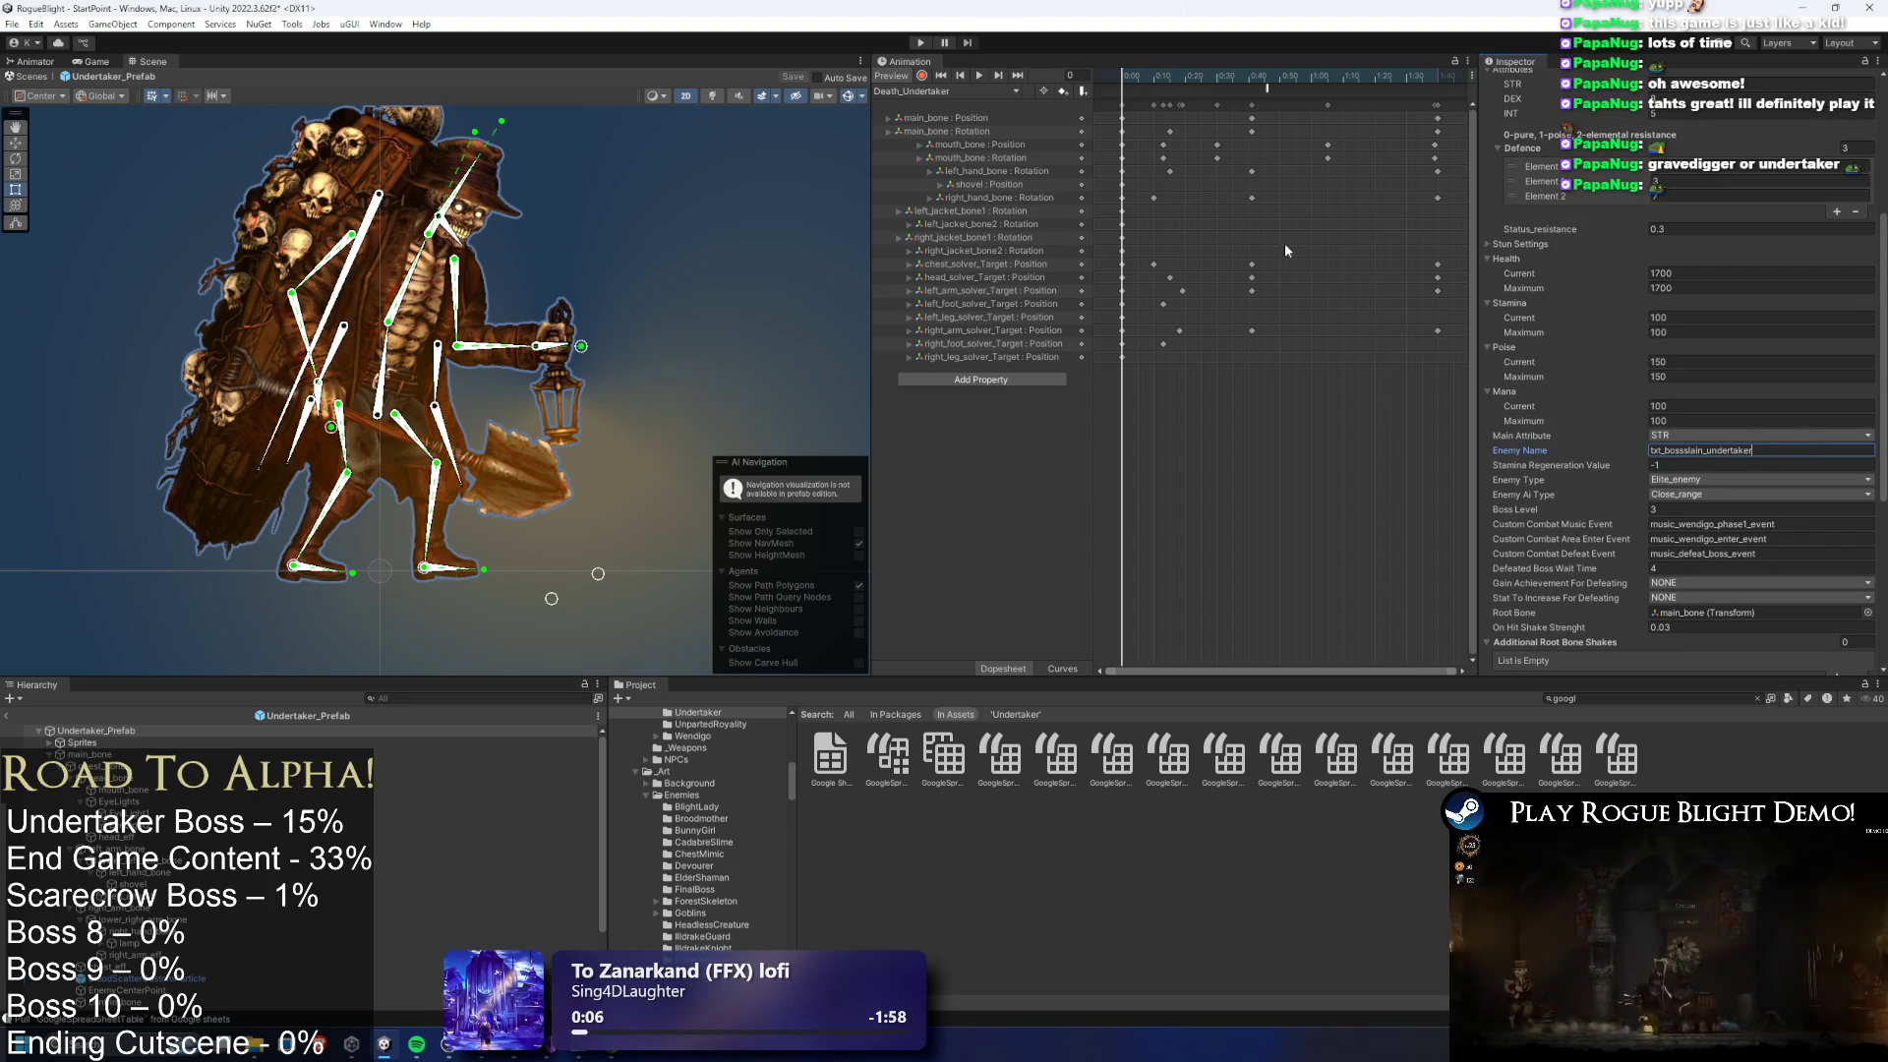
click(920, 42)
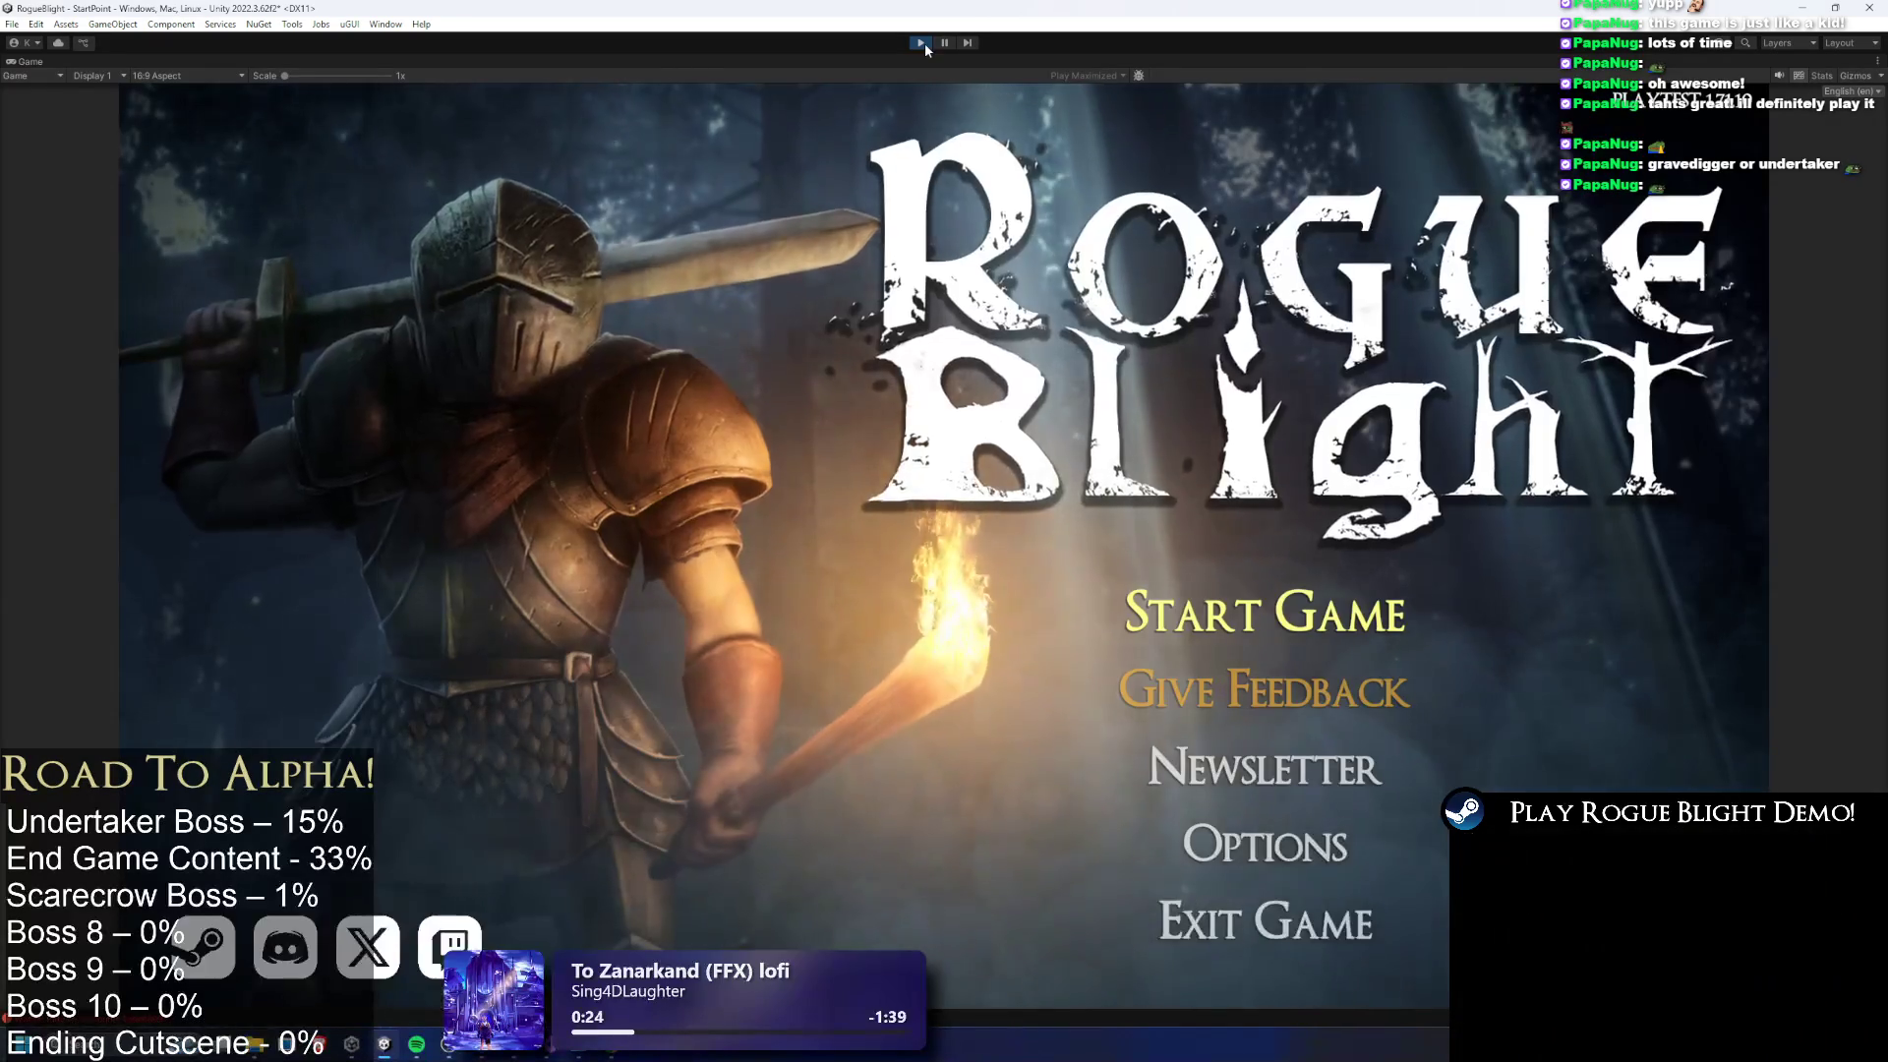
Start the game from save slot 1, enable the F1 cheat, kill the Undertaker, then stop playing
key(Return)
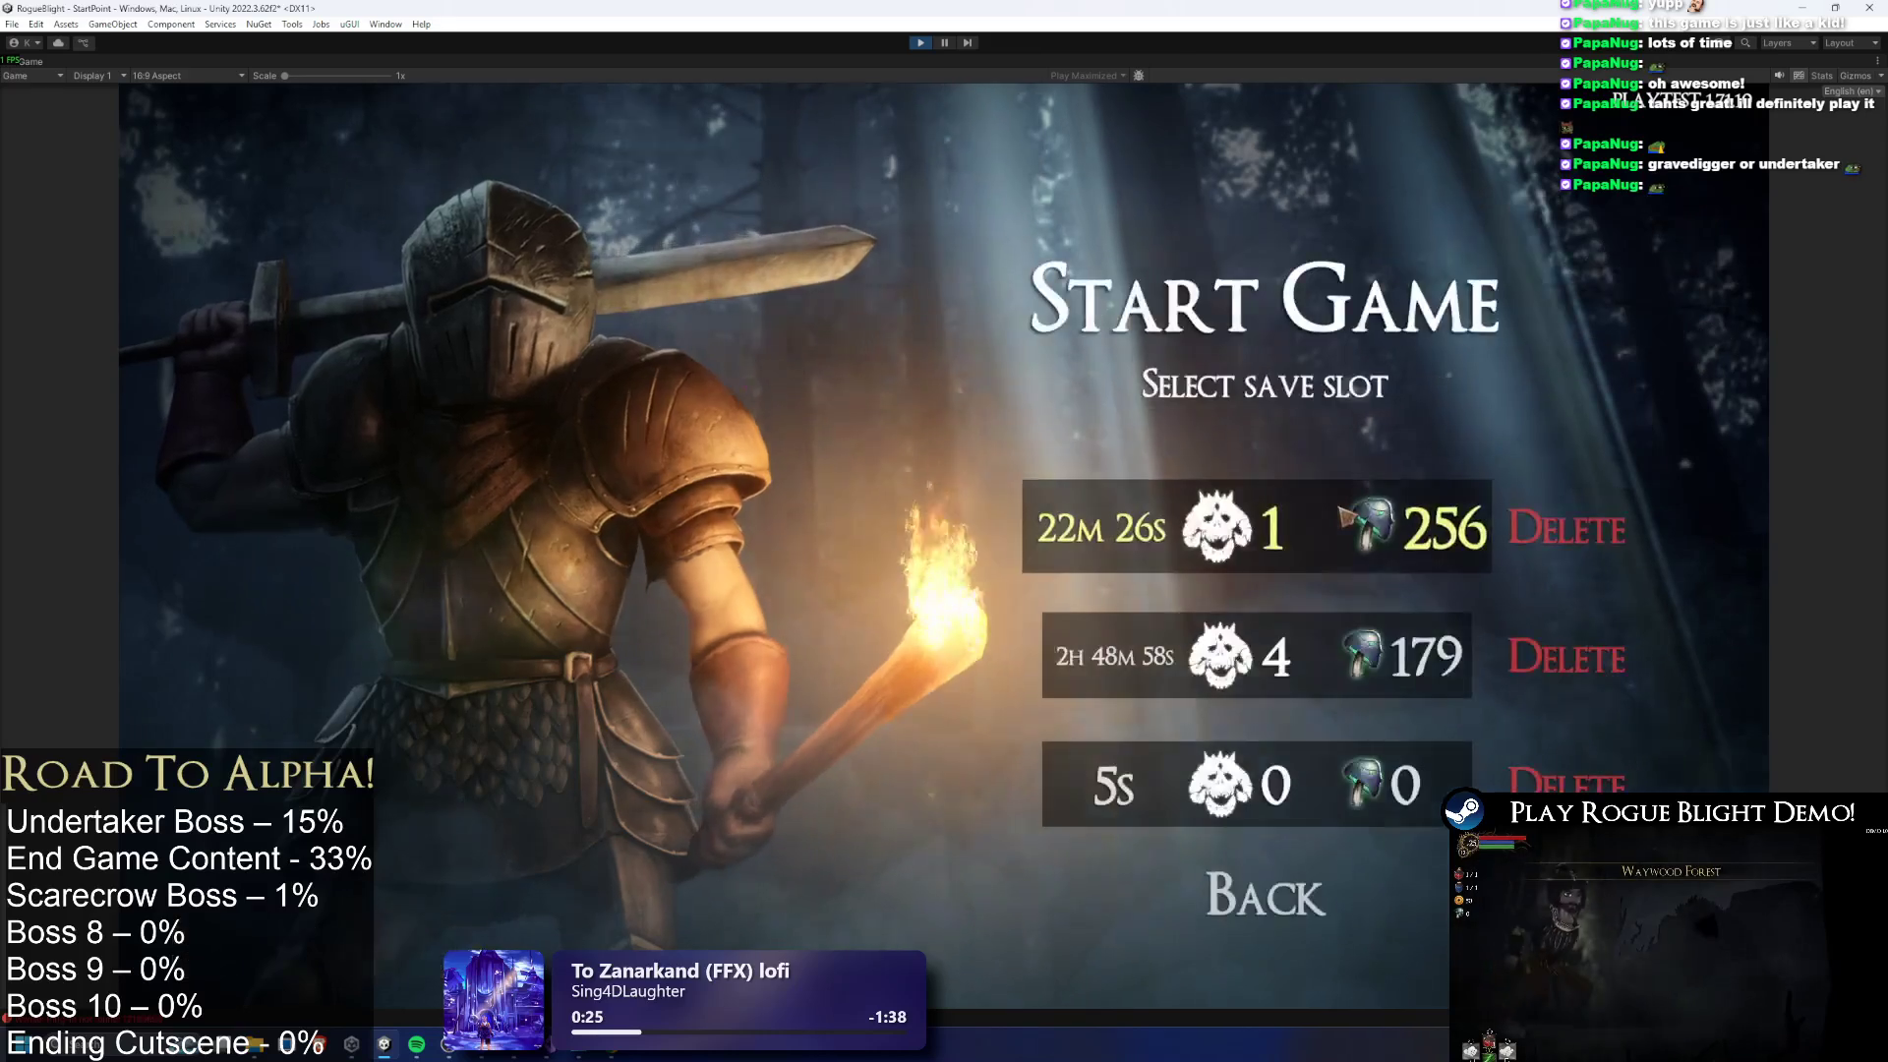
click(1351, 515)
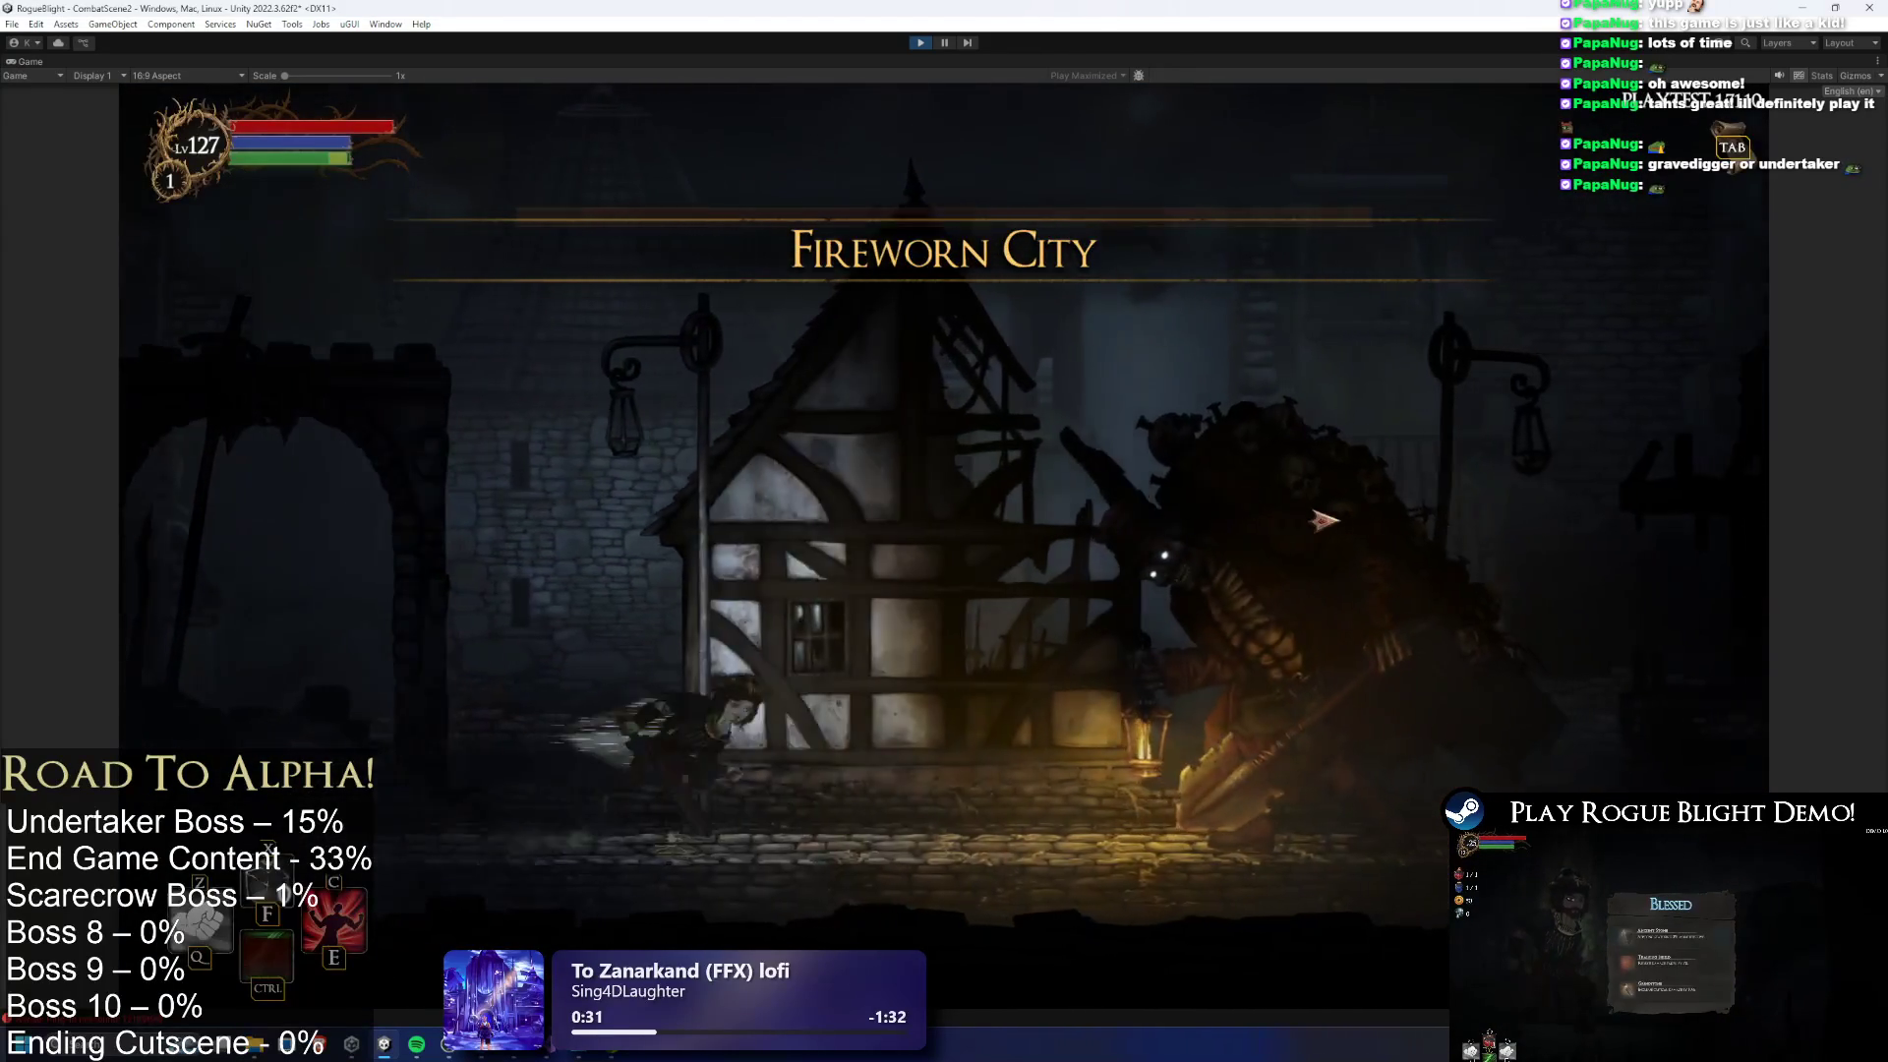
key(F1)
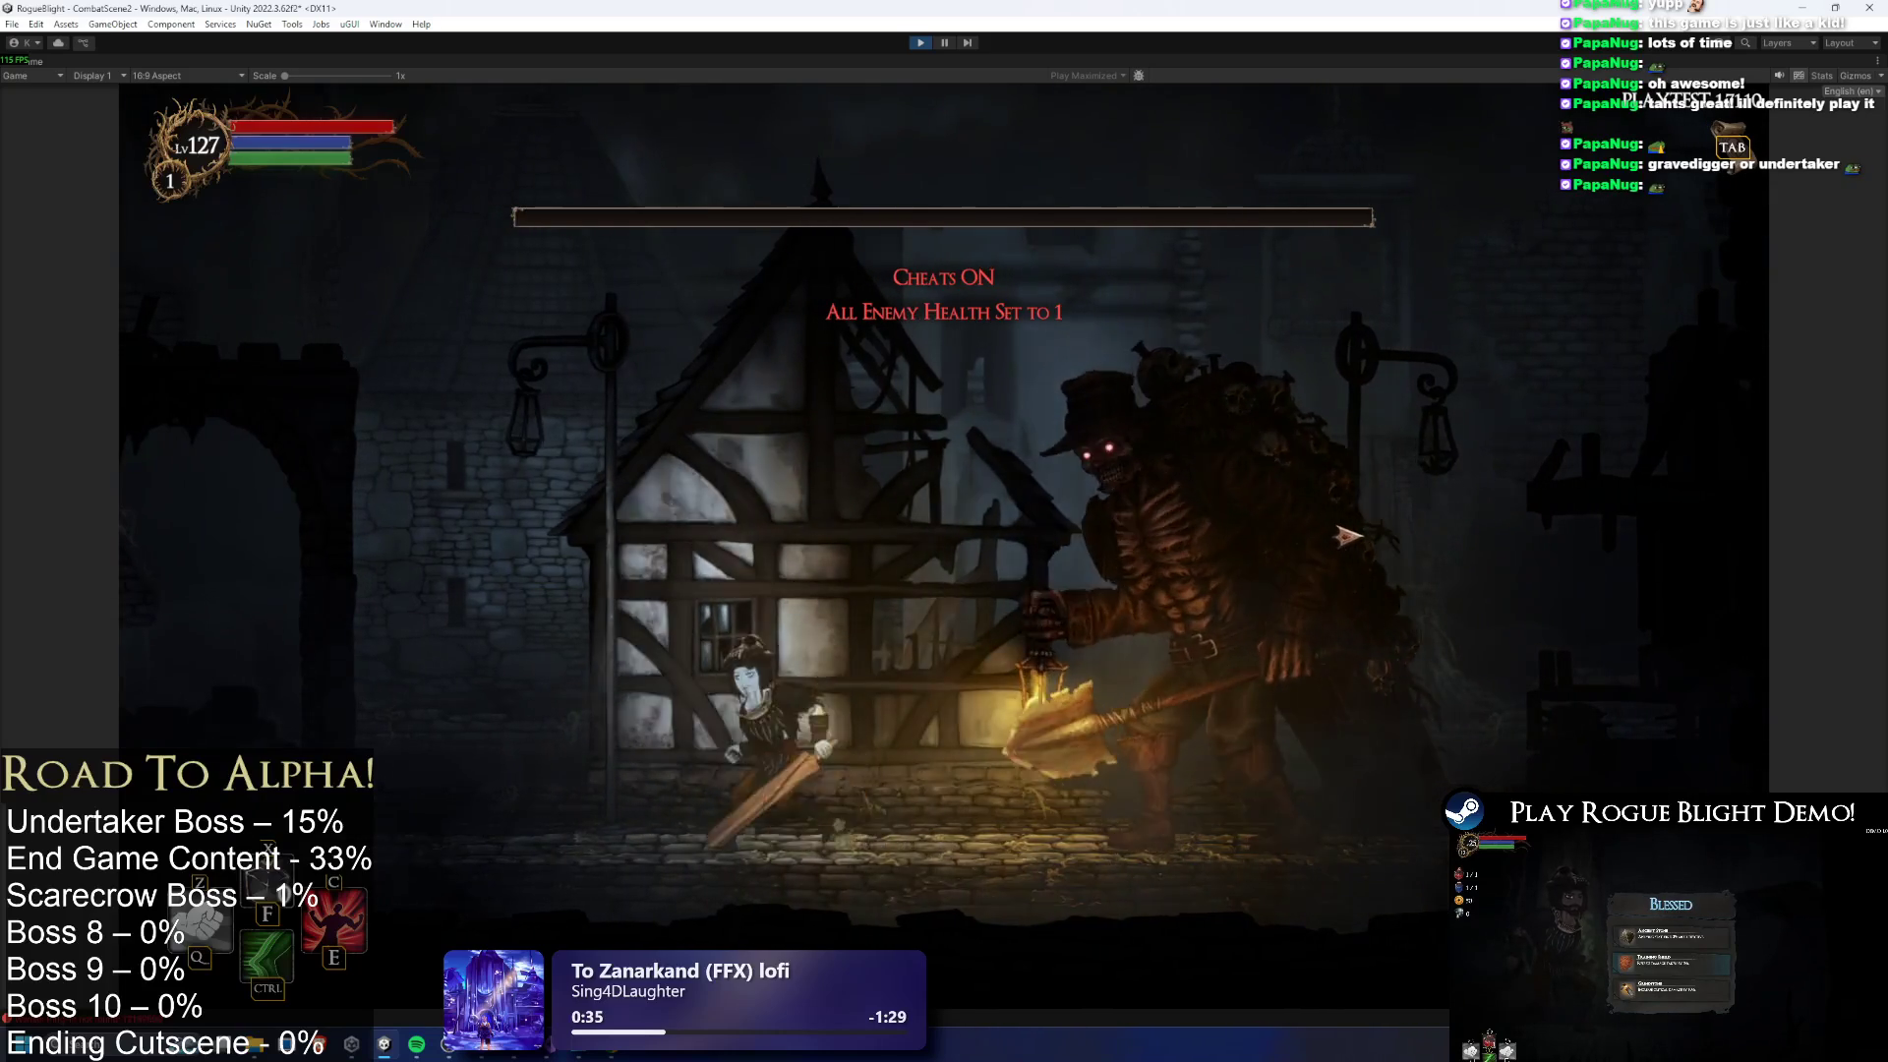
click(1347, 536)
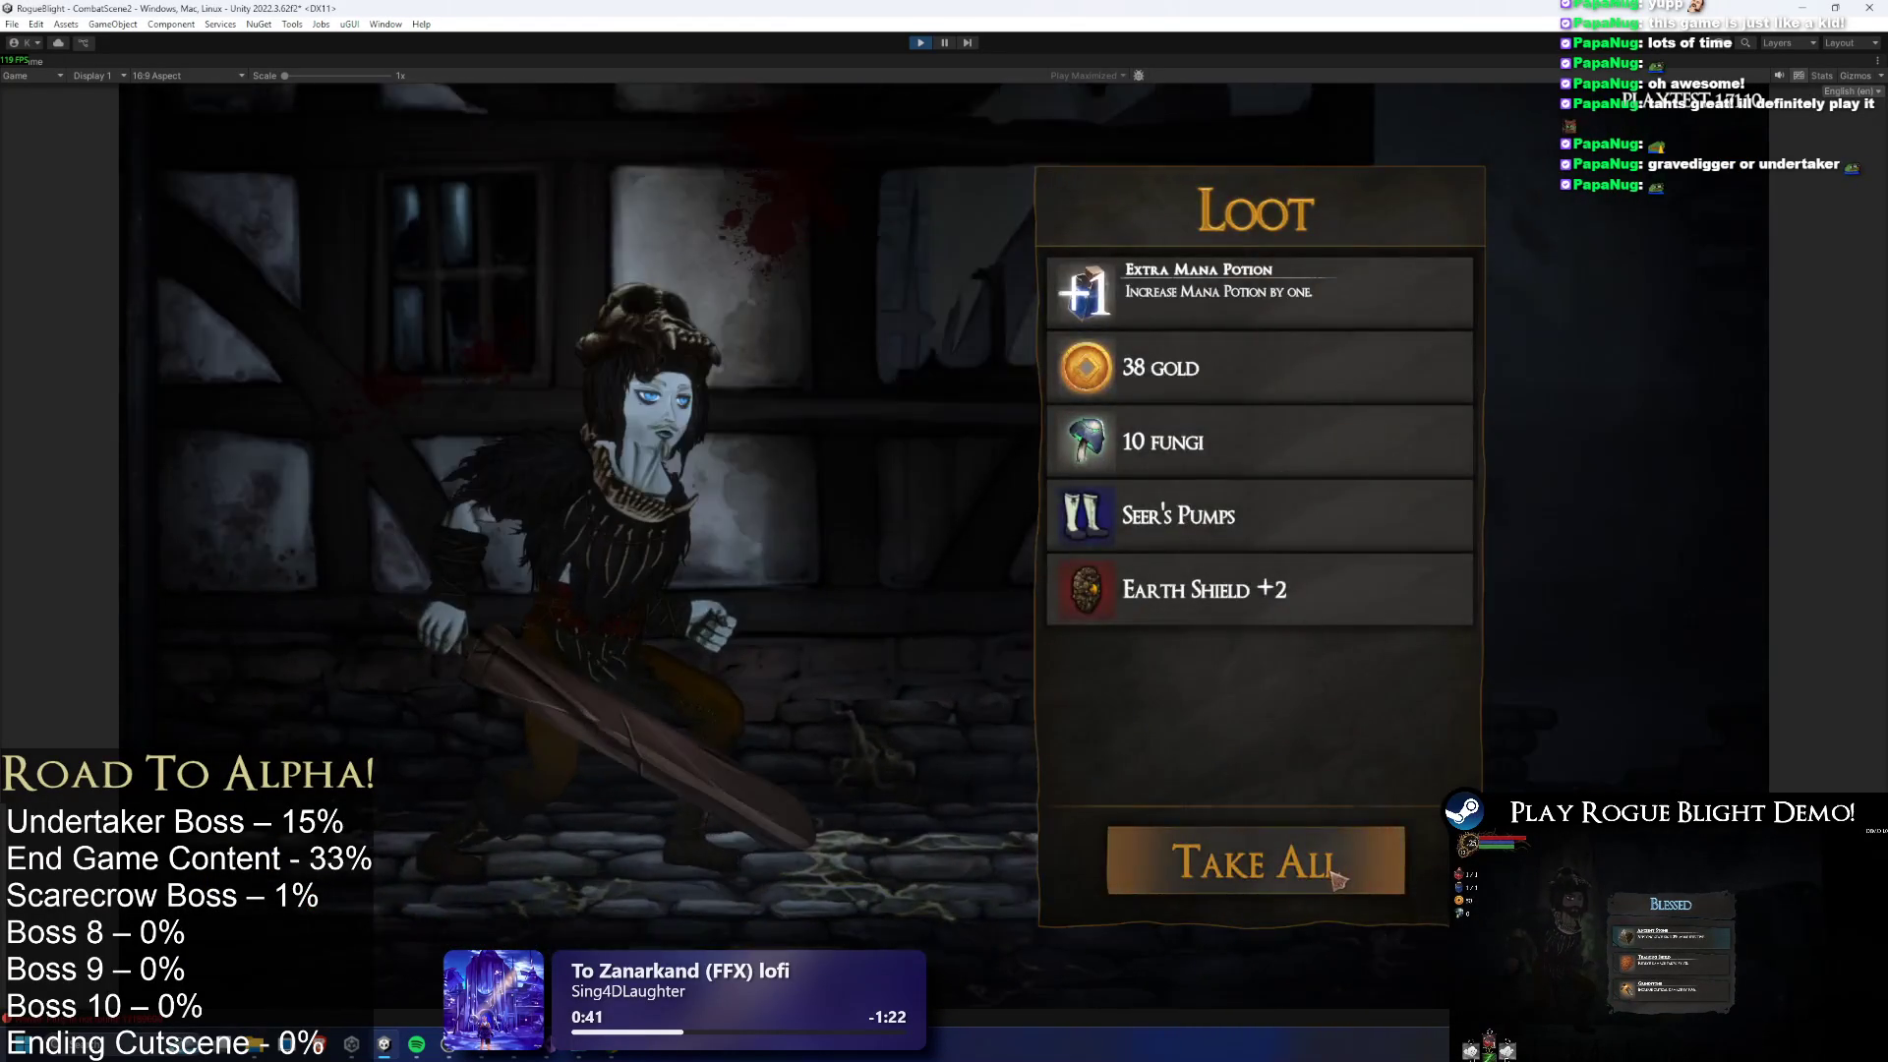
click(1337, 873)
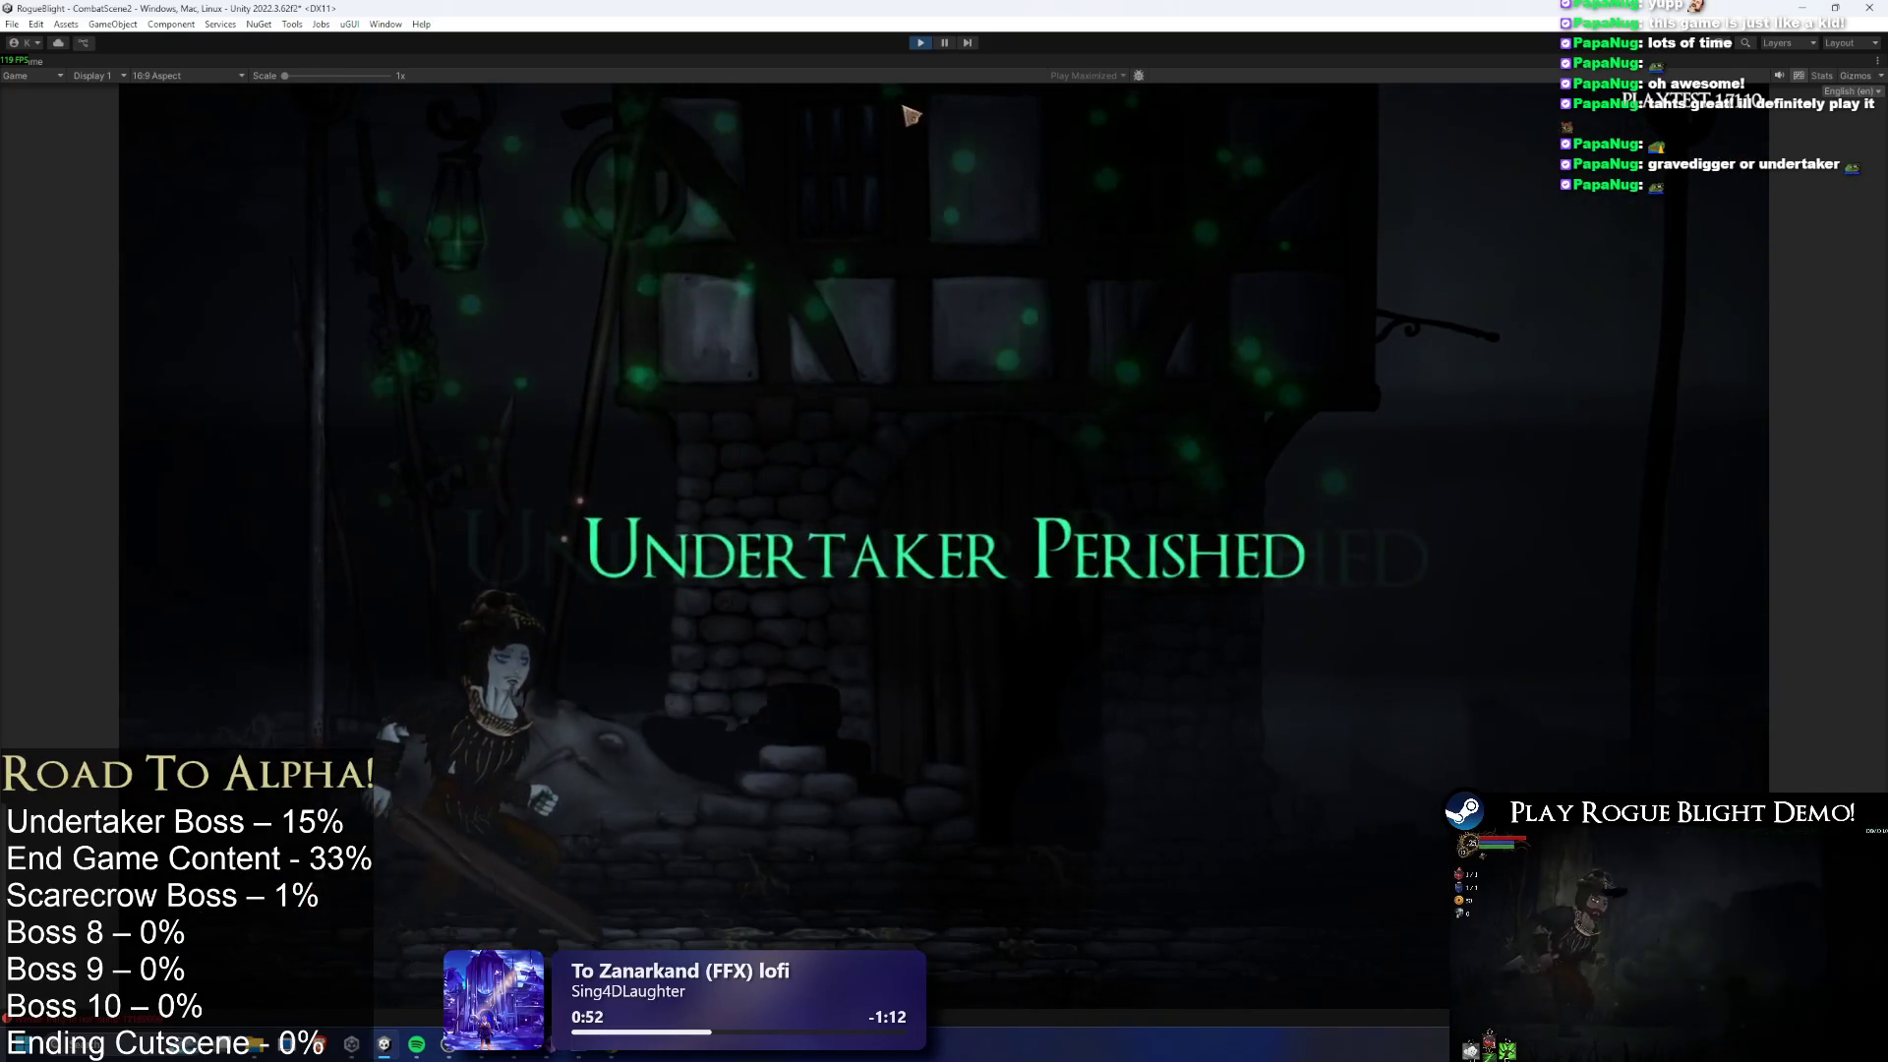
click(920, 42)
text(undertaker pref)
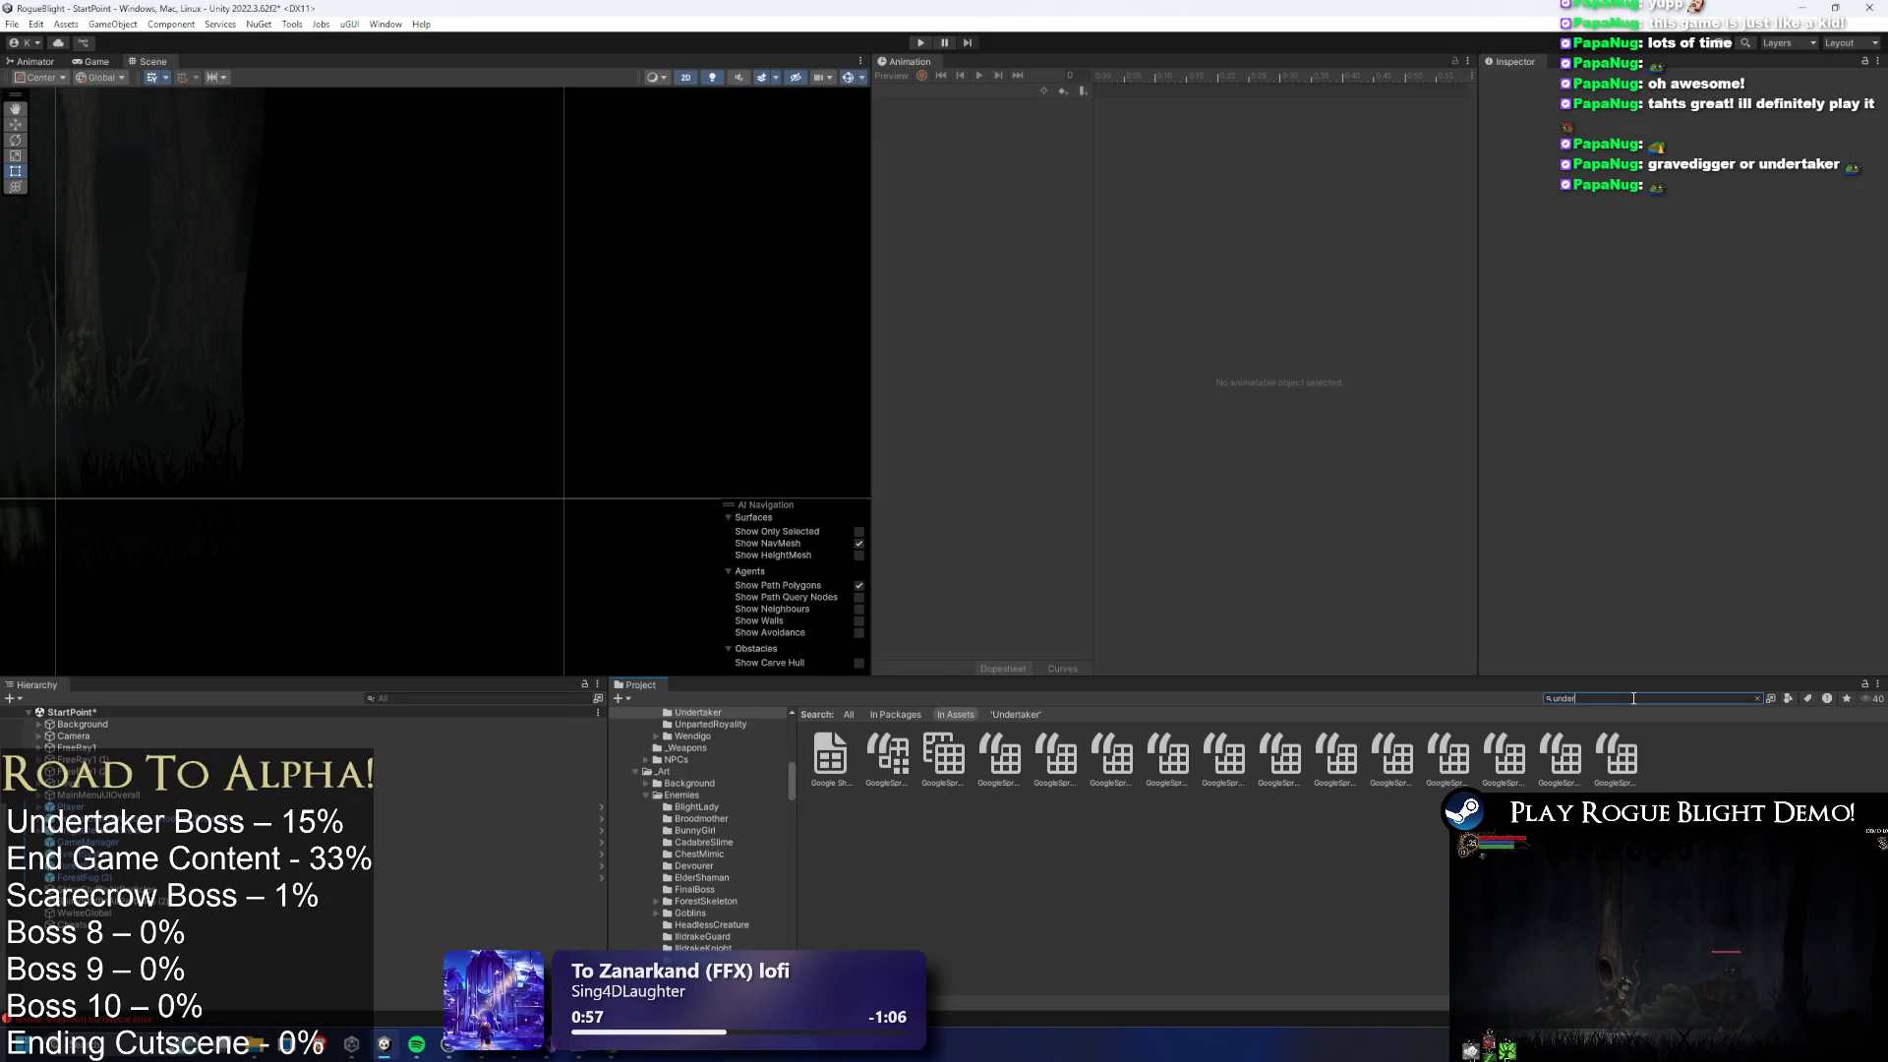
Add EyeLights as Element 3 in the Undertaker prefab's Enemy Death Fade sprite list and save
text(ab)
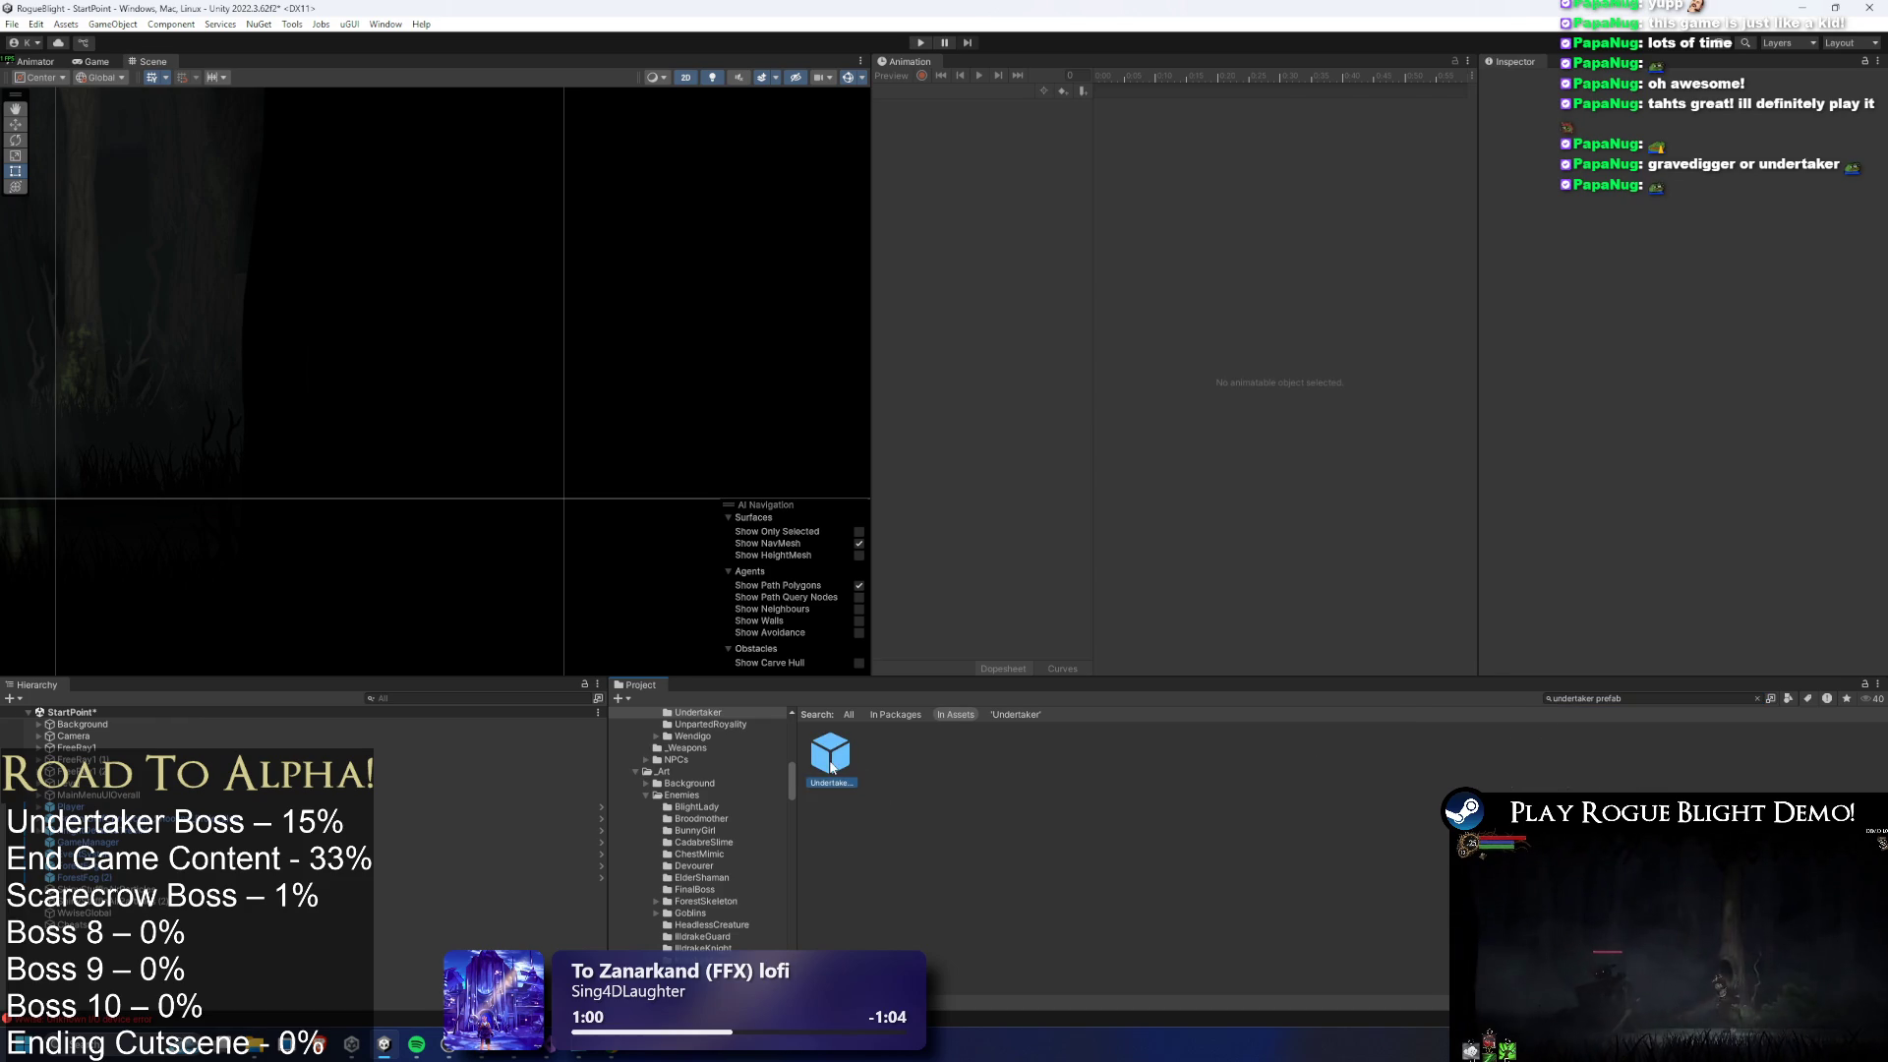
double_click(831, 757)
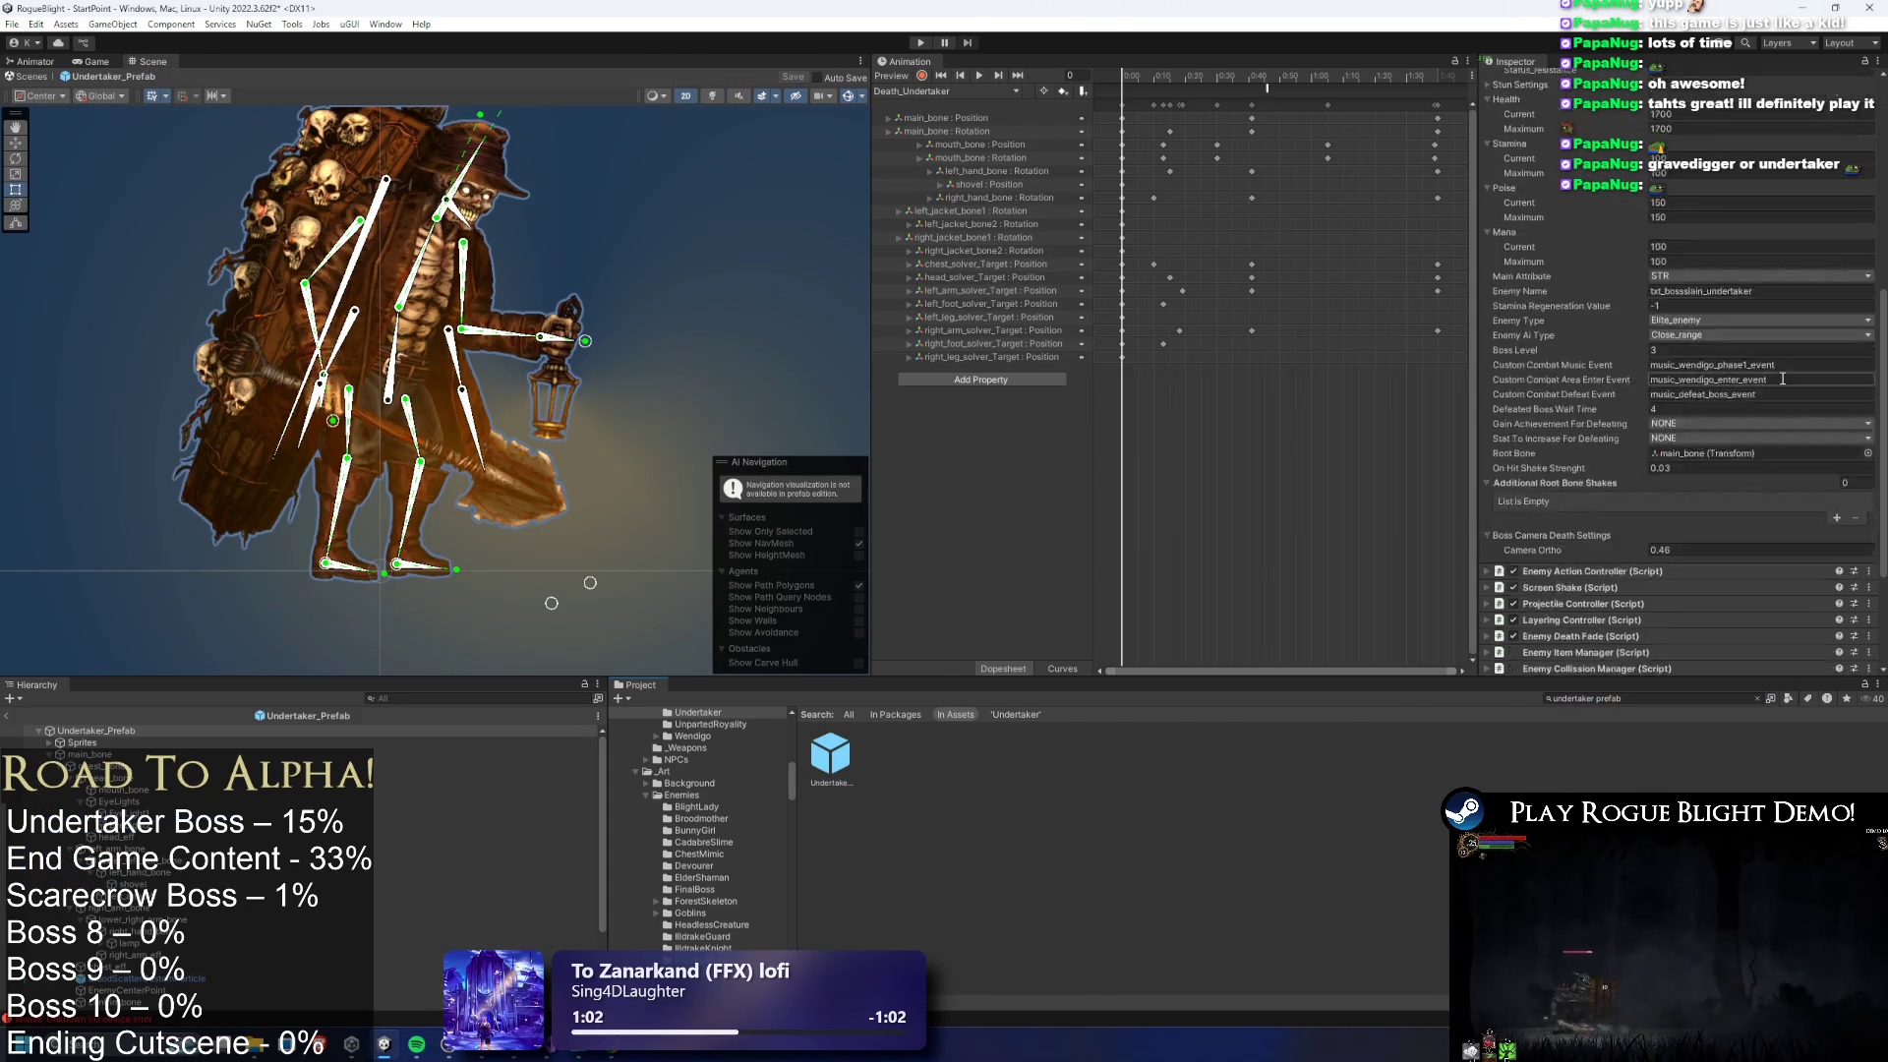
scroll(1716, 296, up, 5)
click(1571, 137)
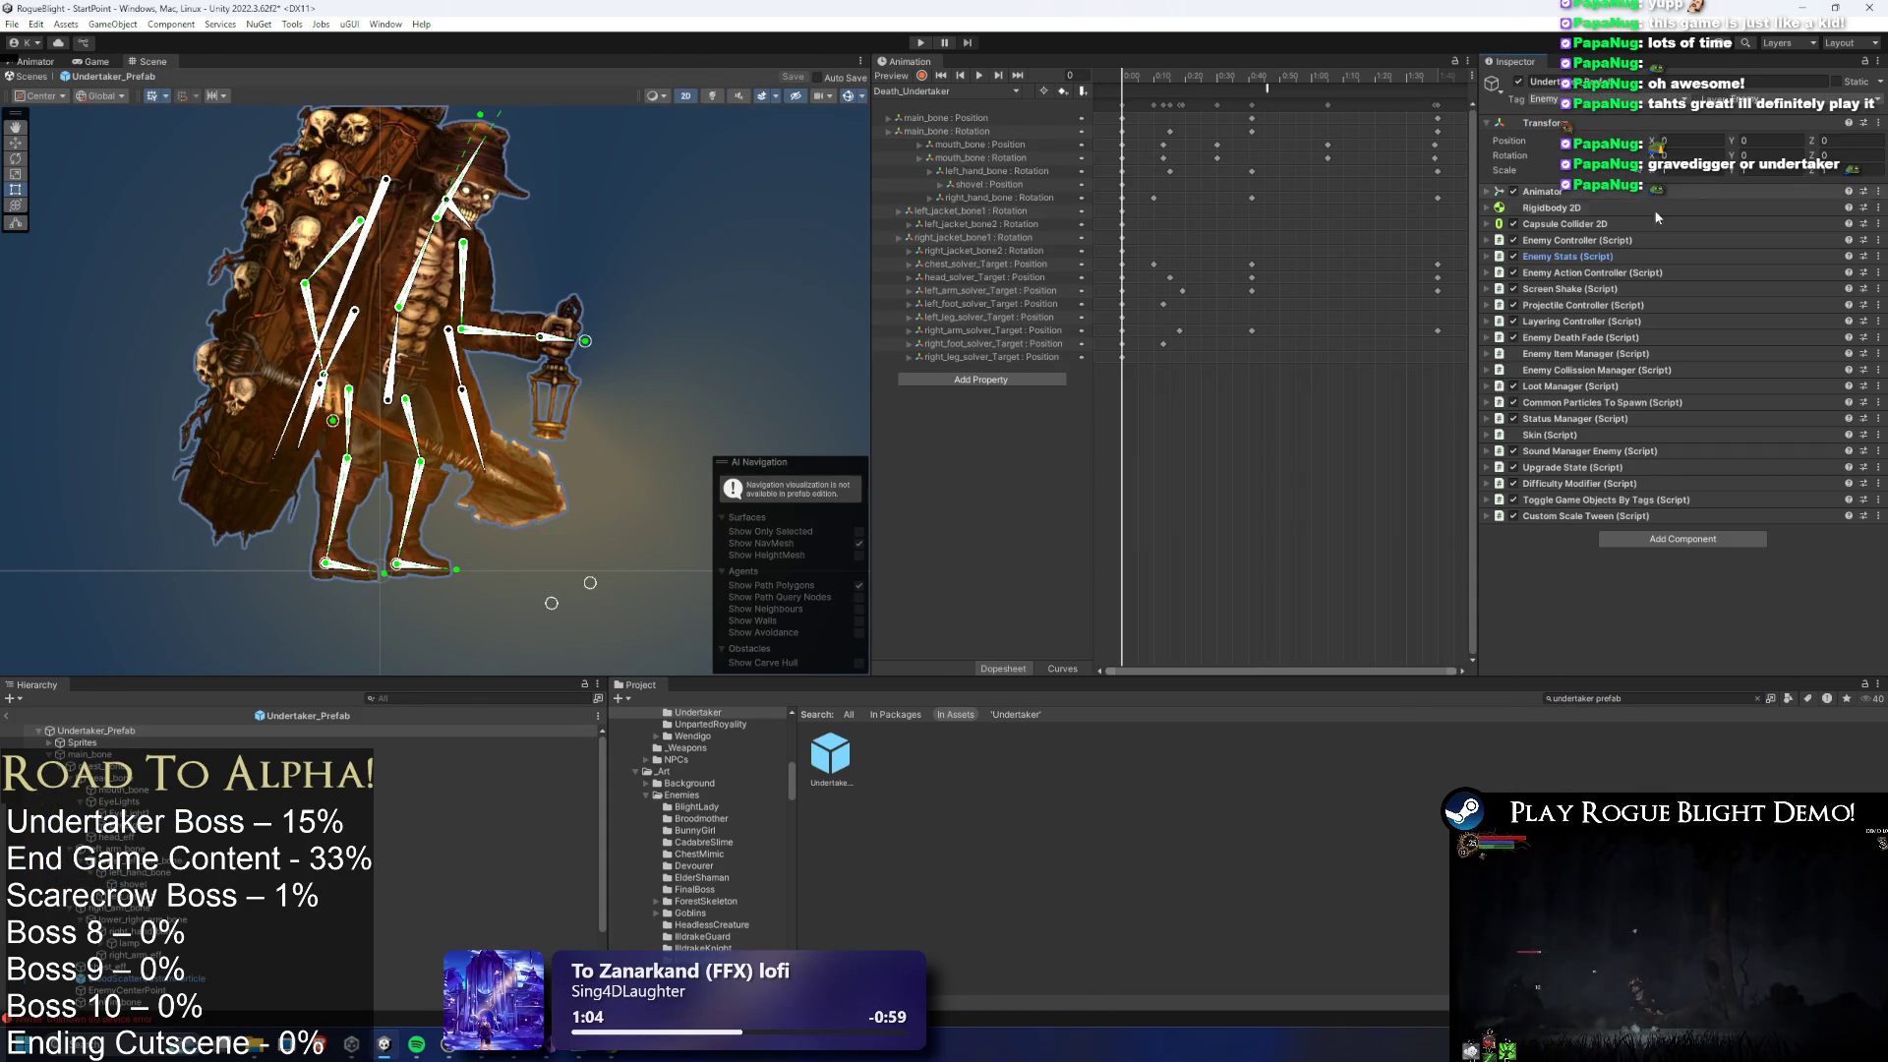
click(1611, 339)
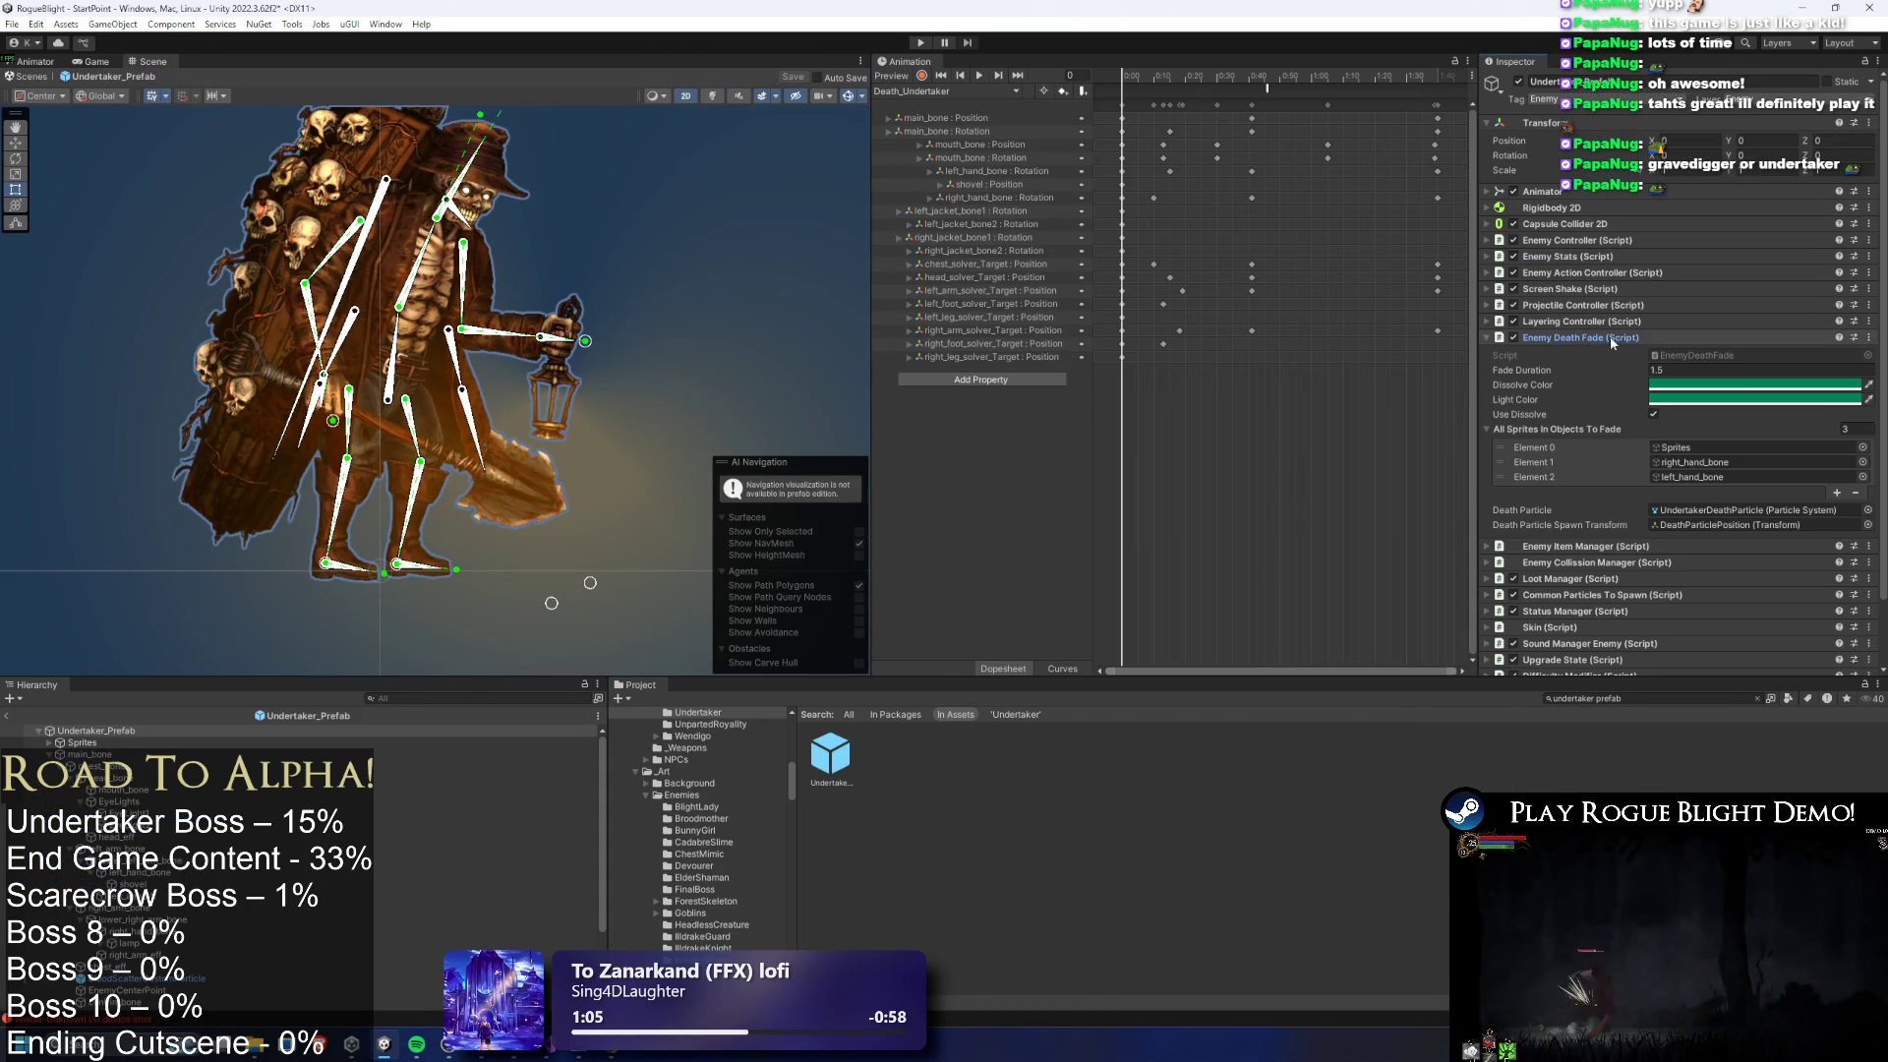
click(1836, 492)
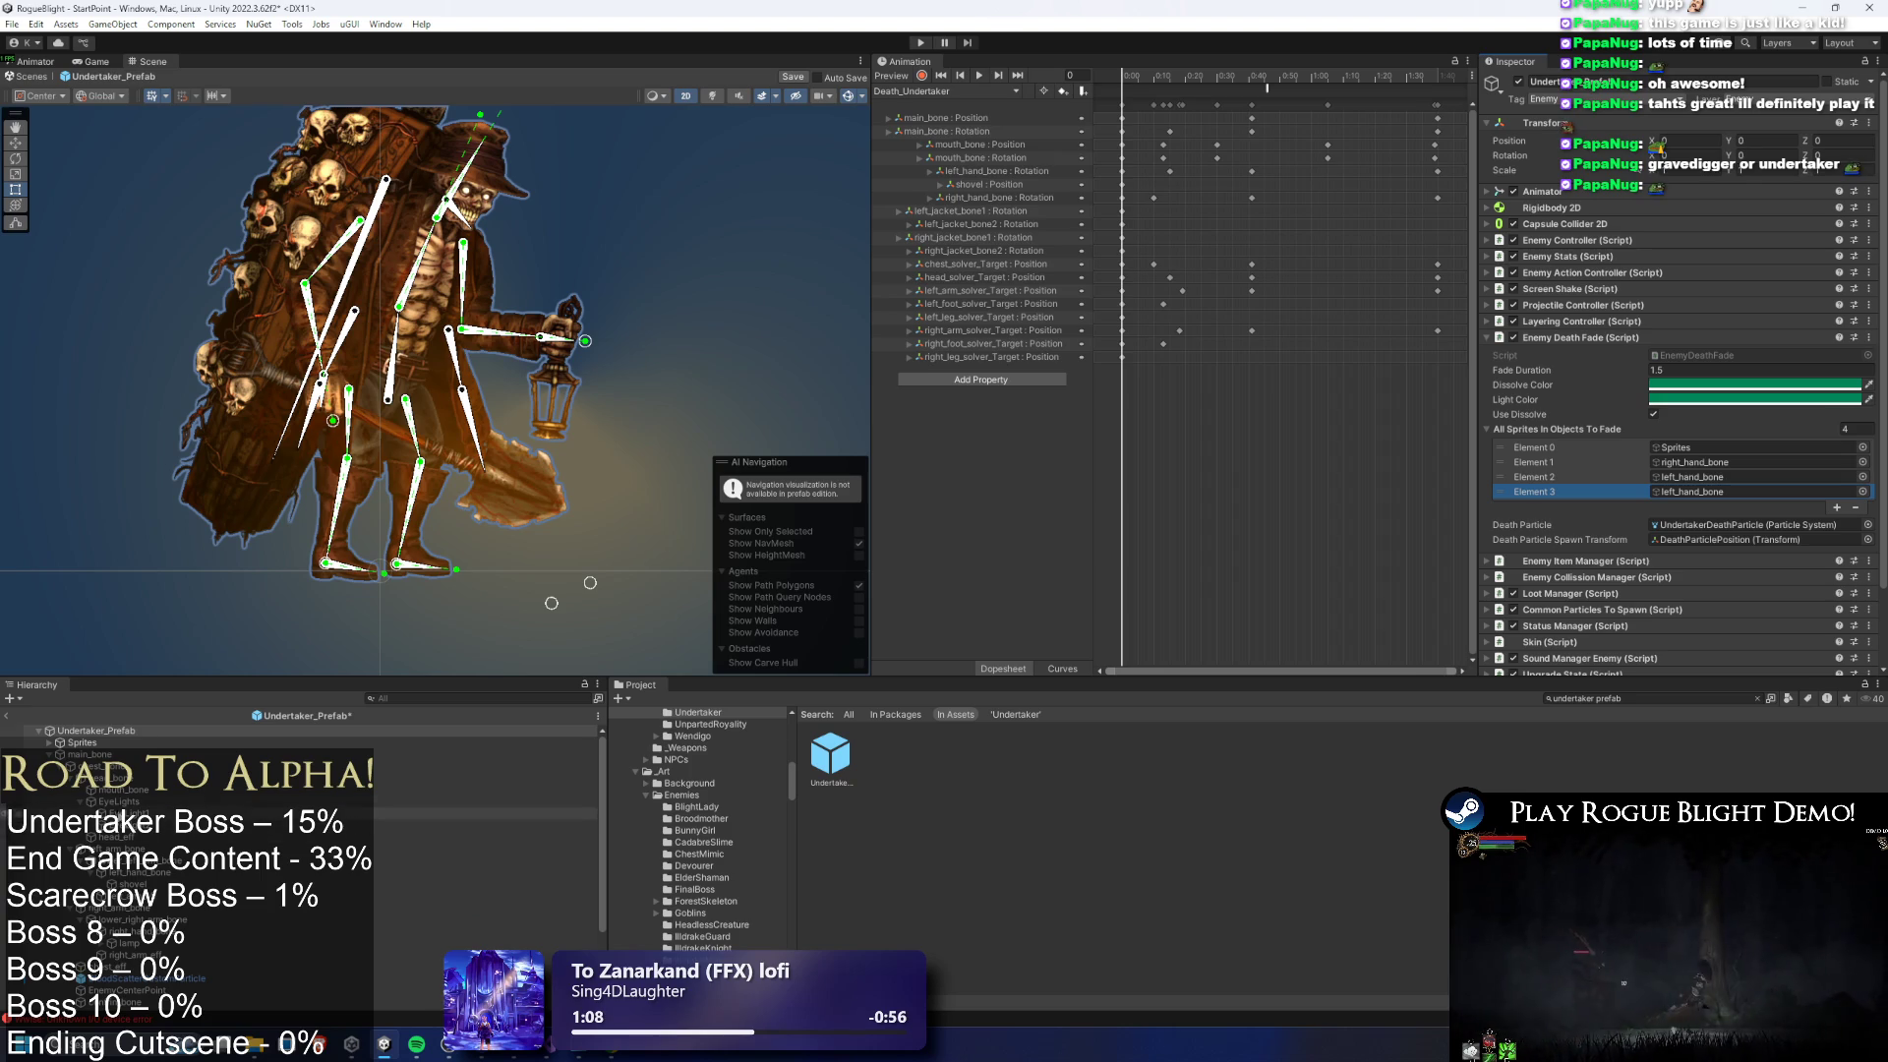
drag(1776, 510, 1753, 494)
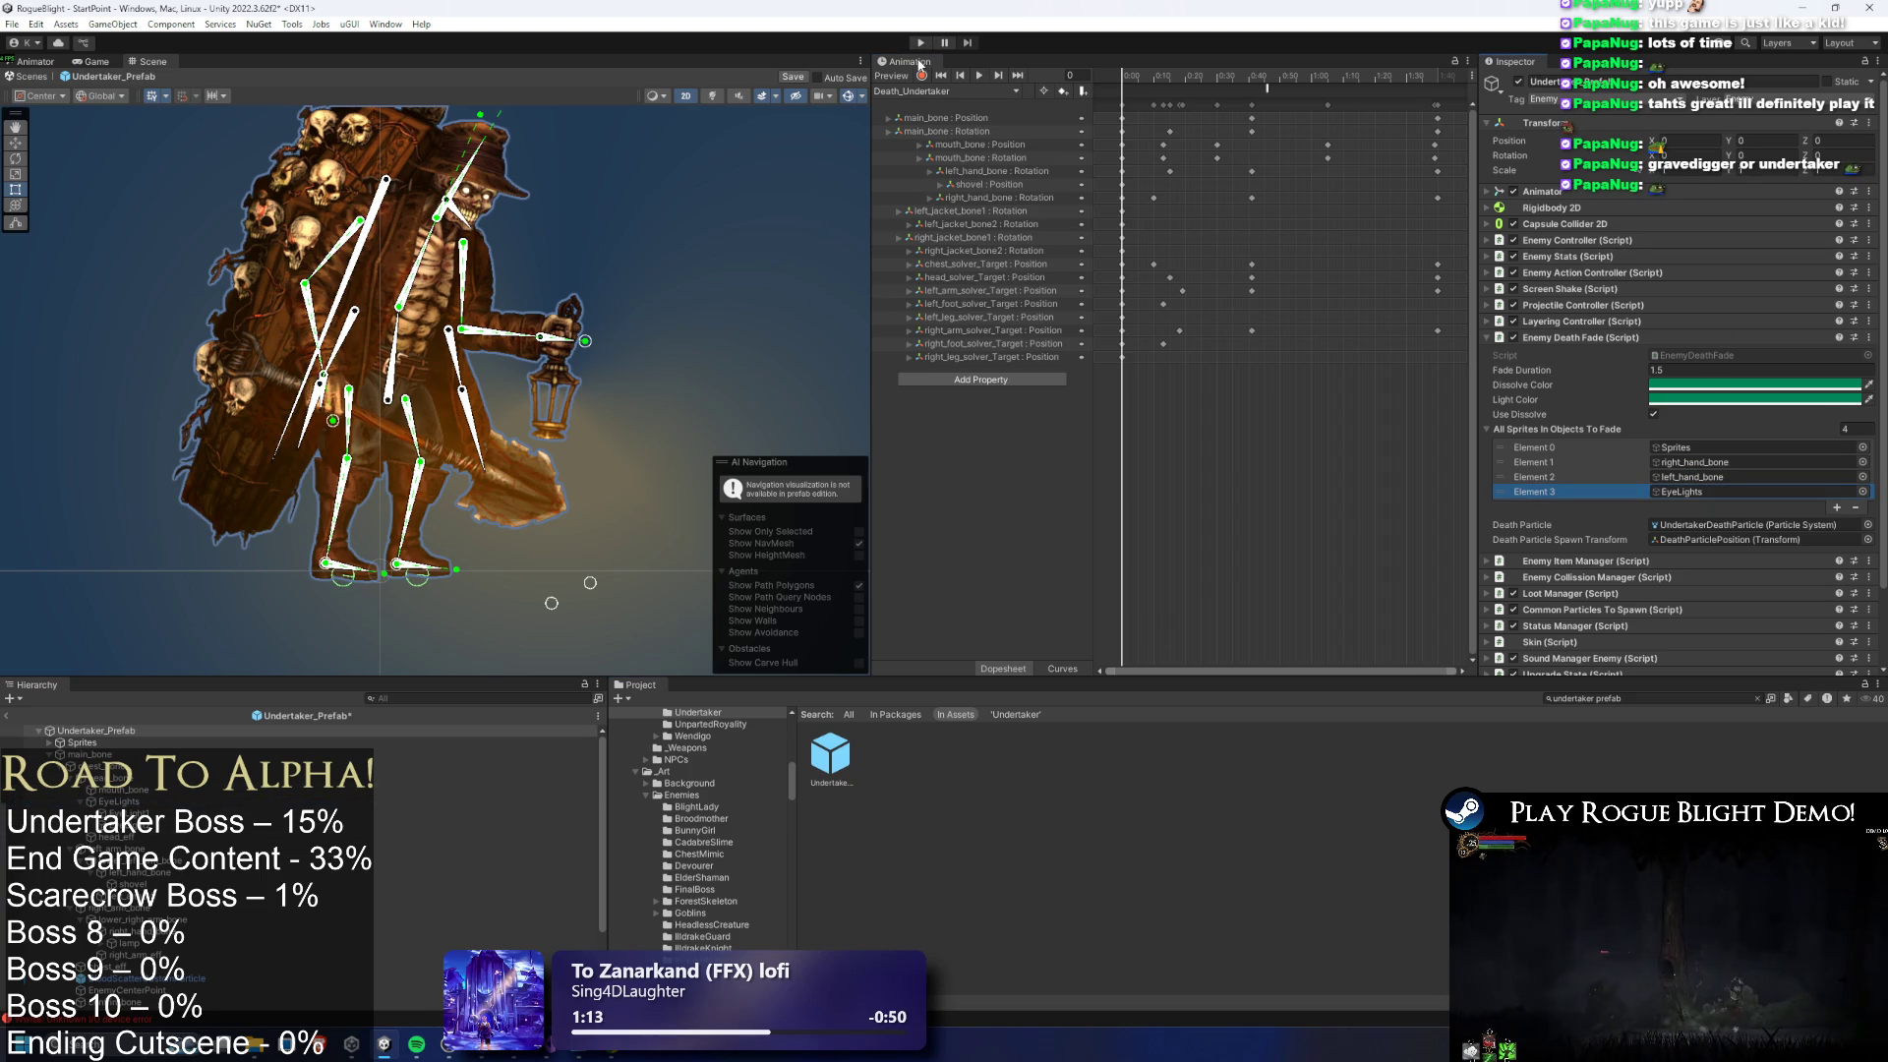
key(ctrl+s)
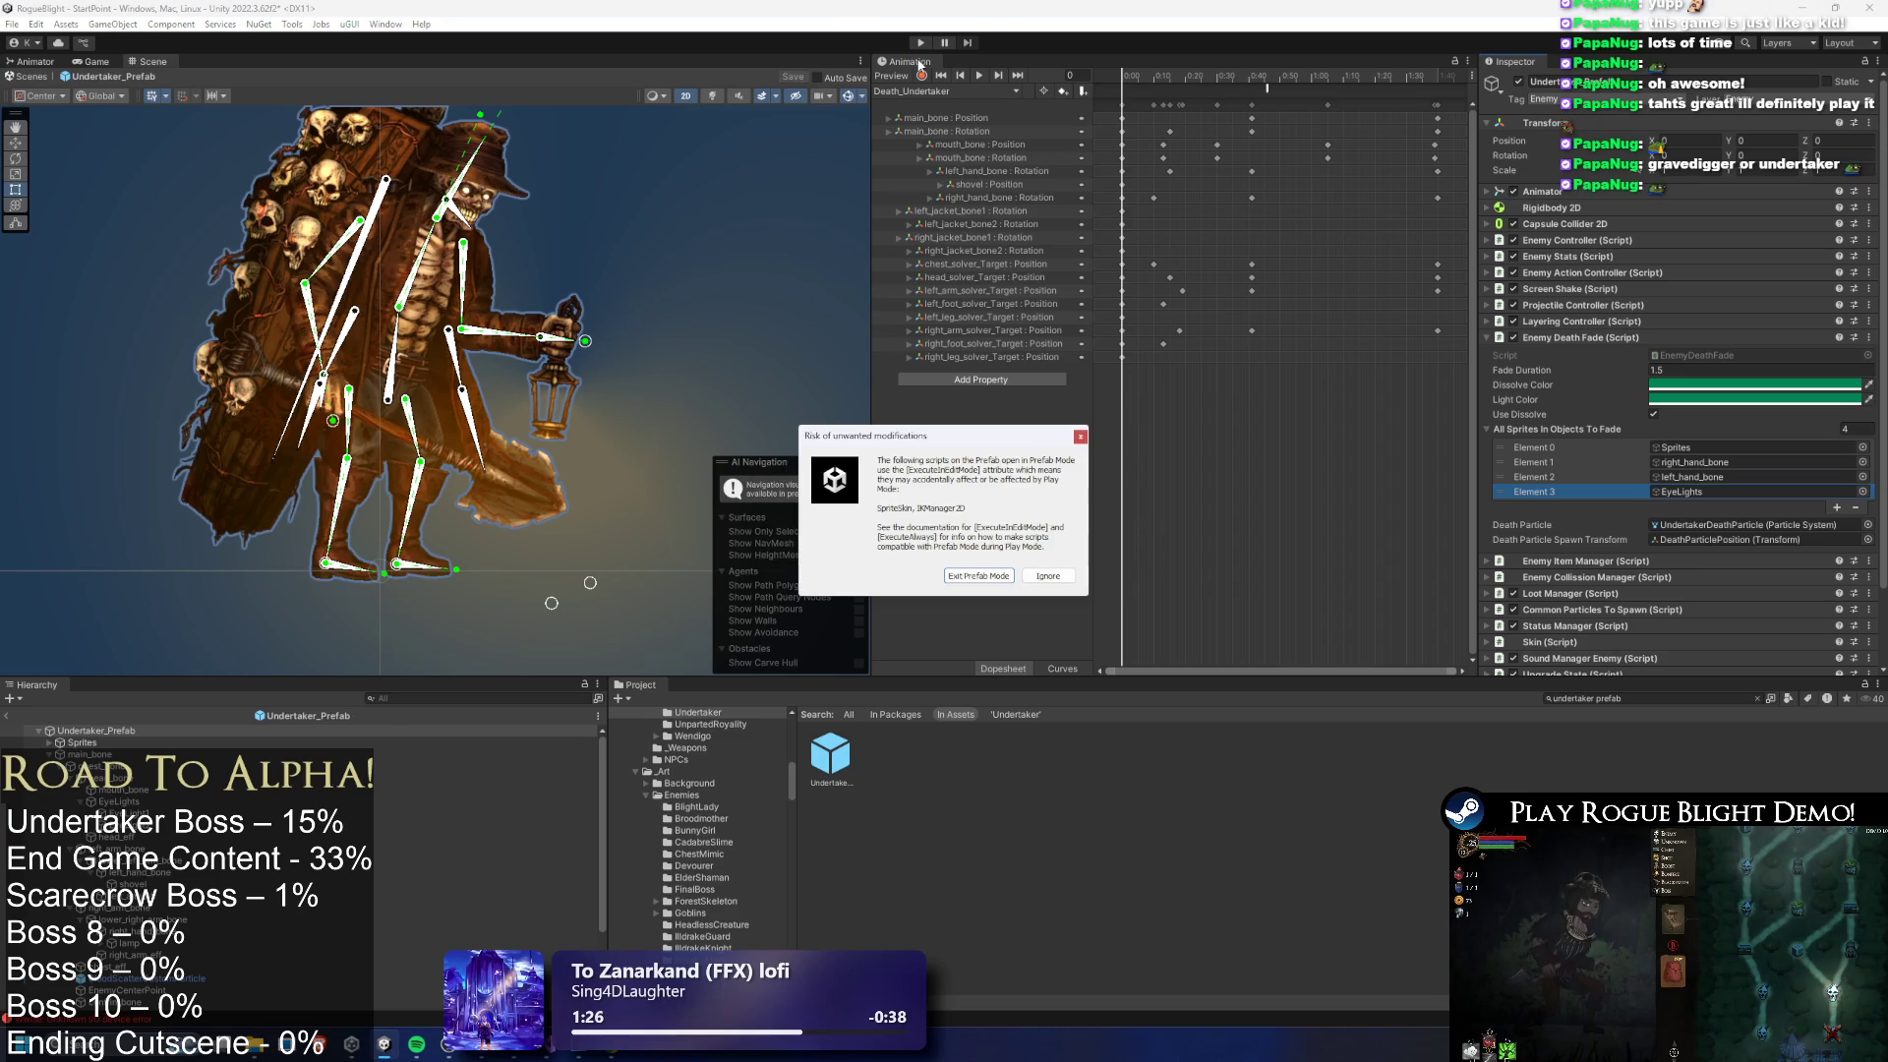
Start a new game from a save slot, enable cheats, defeat the Undertaker, take all loot, and stop
key(Escape)
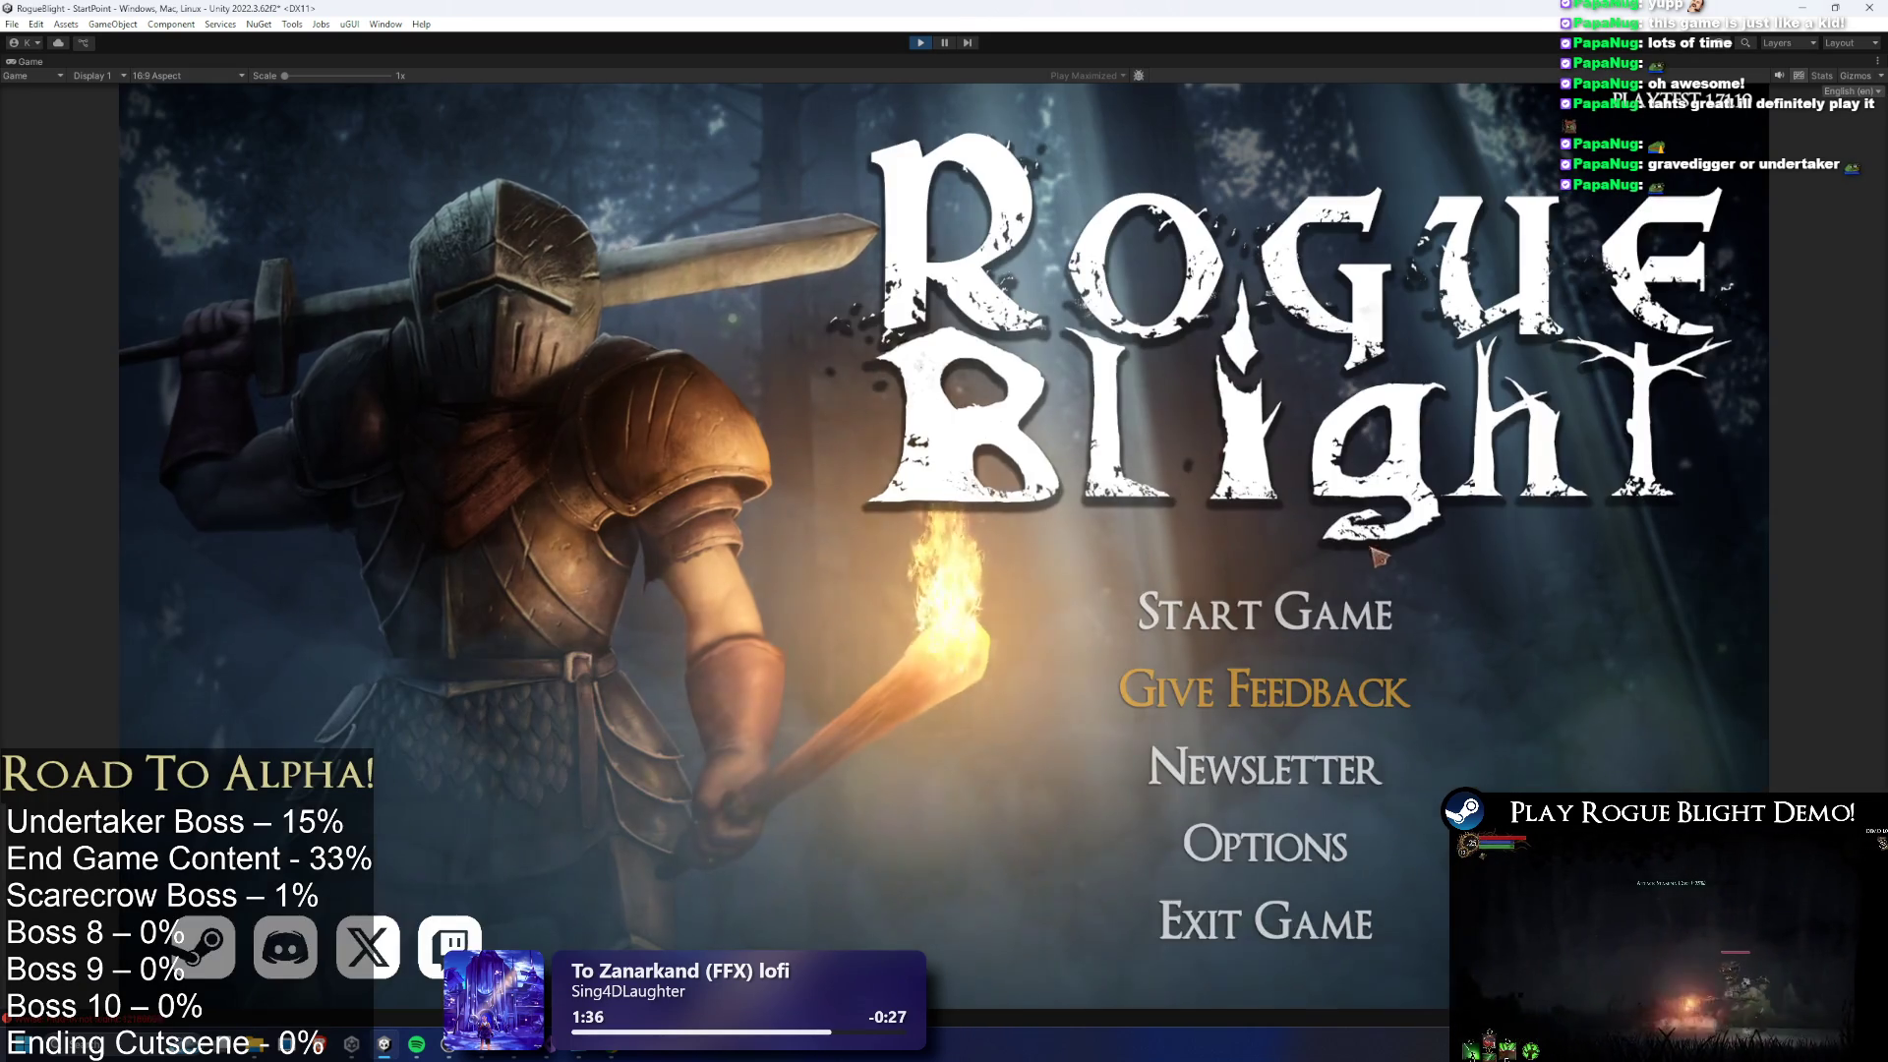
click(1266, 599)
click(1303, 504)
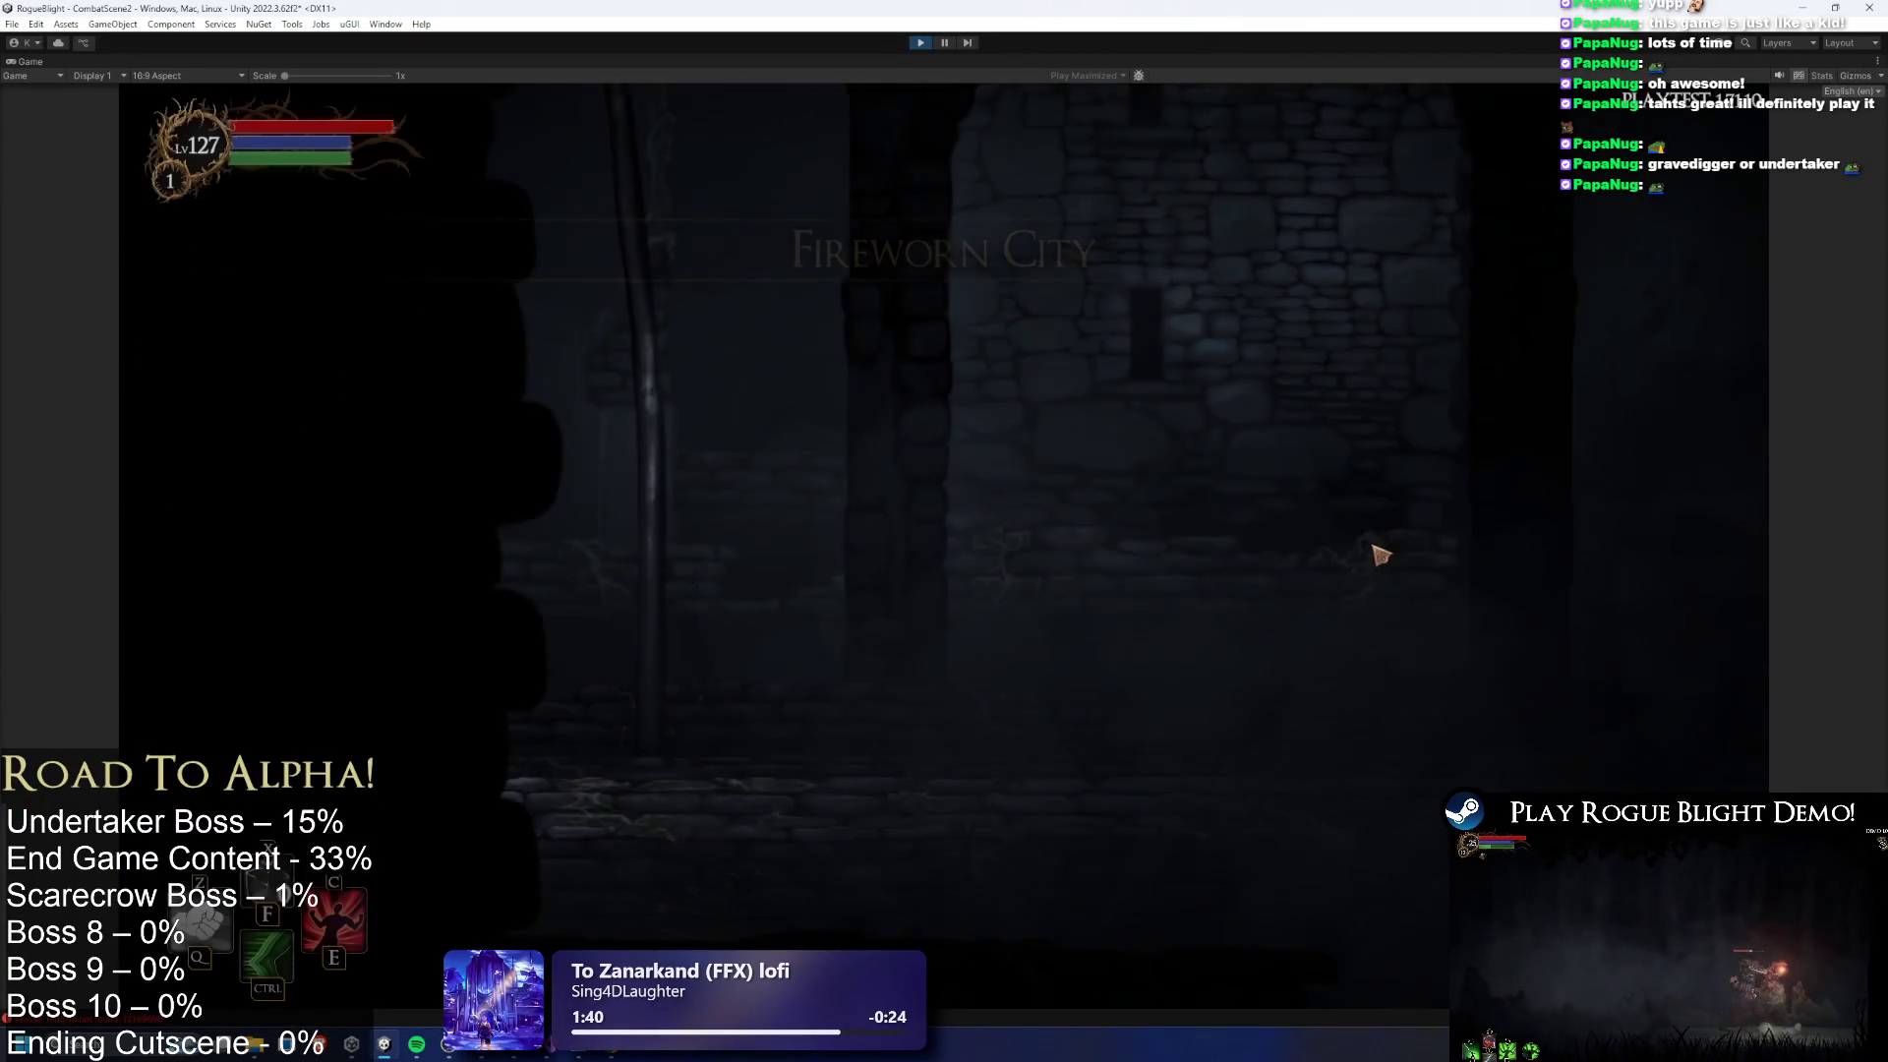
key(F1)
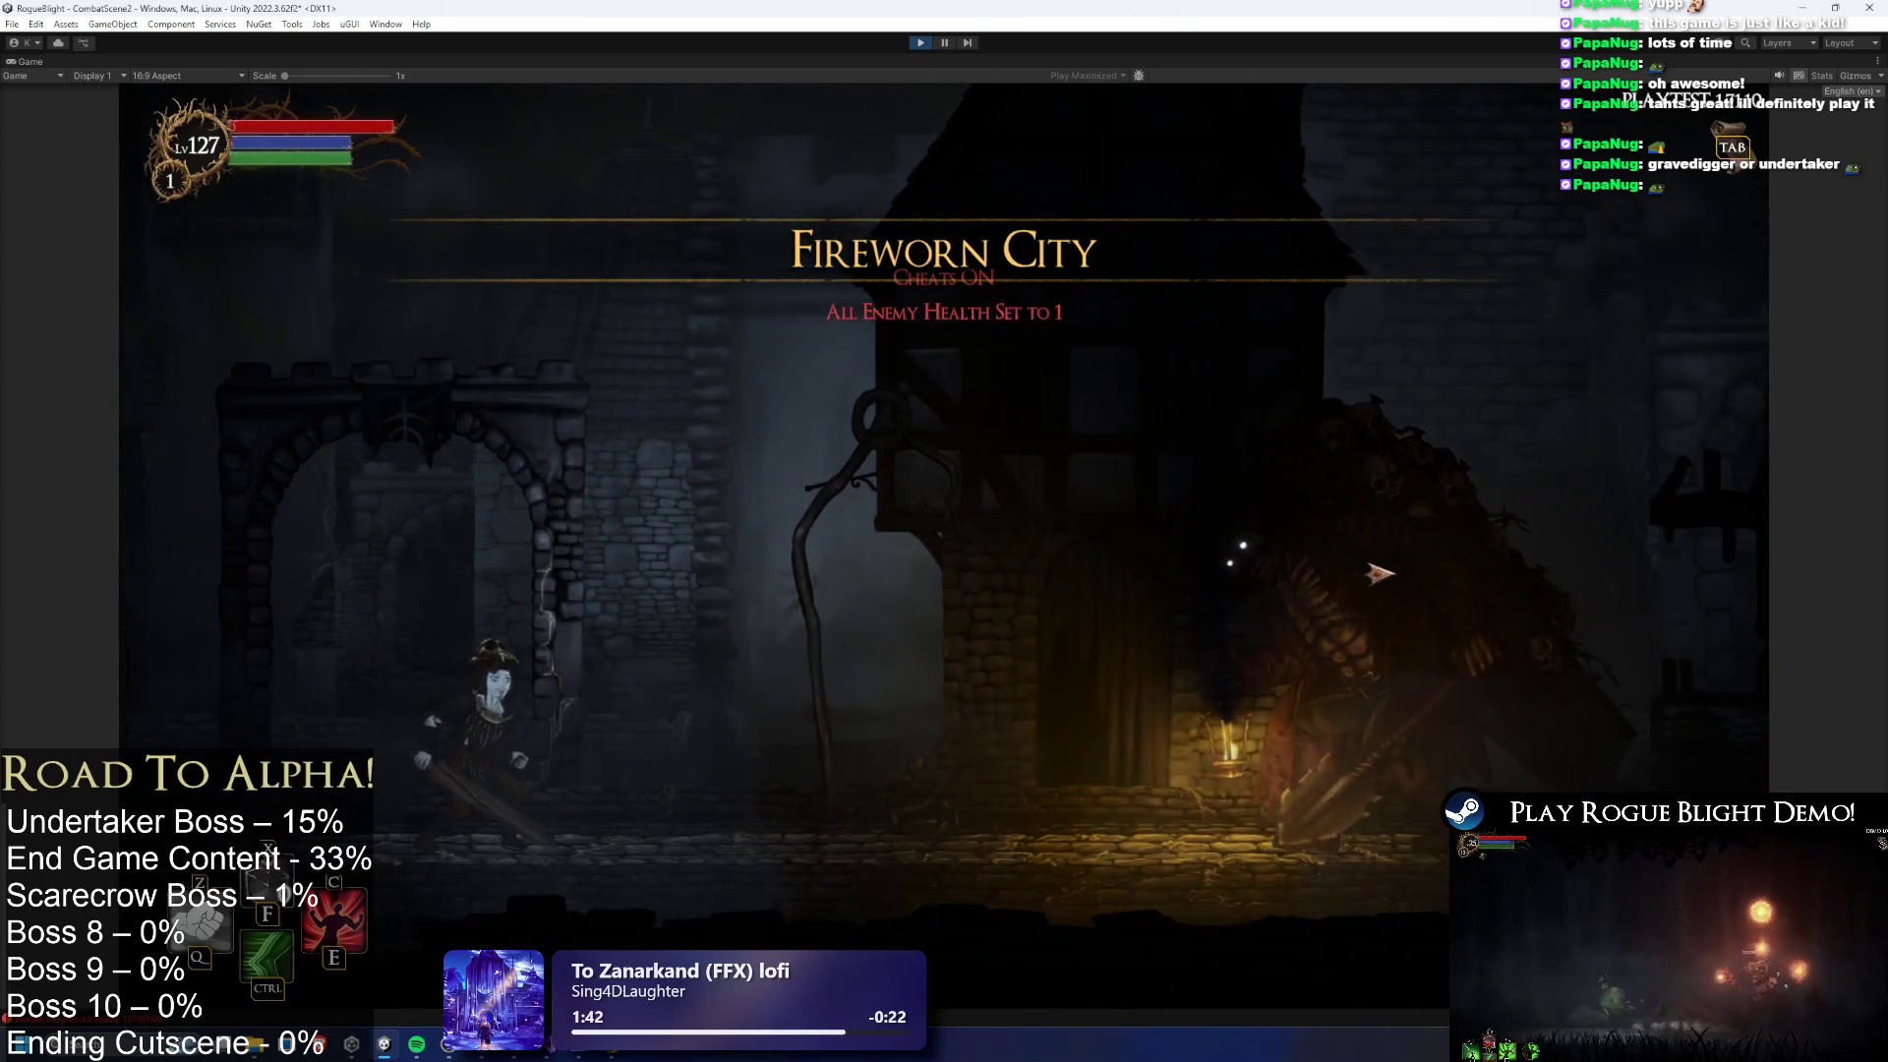
key(d)
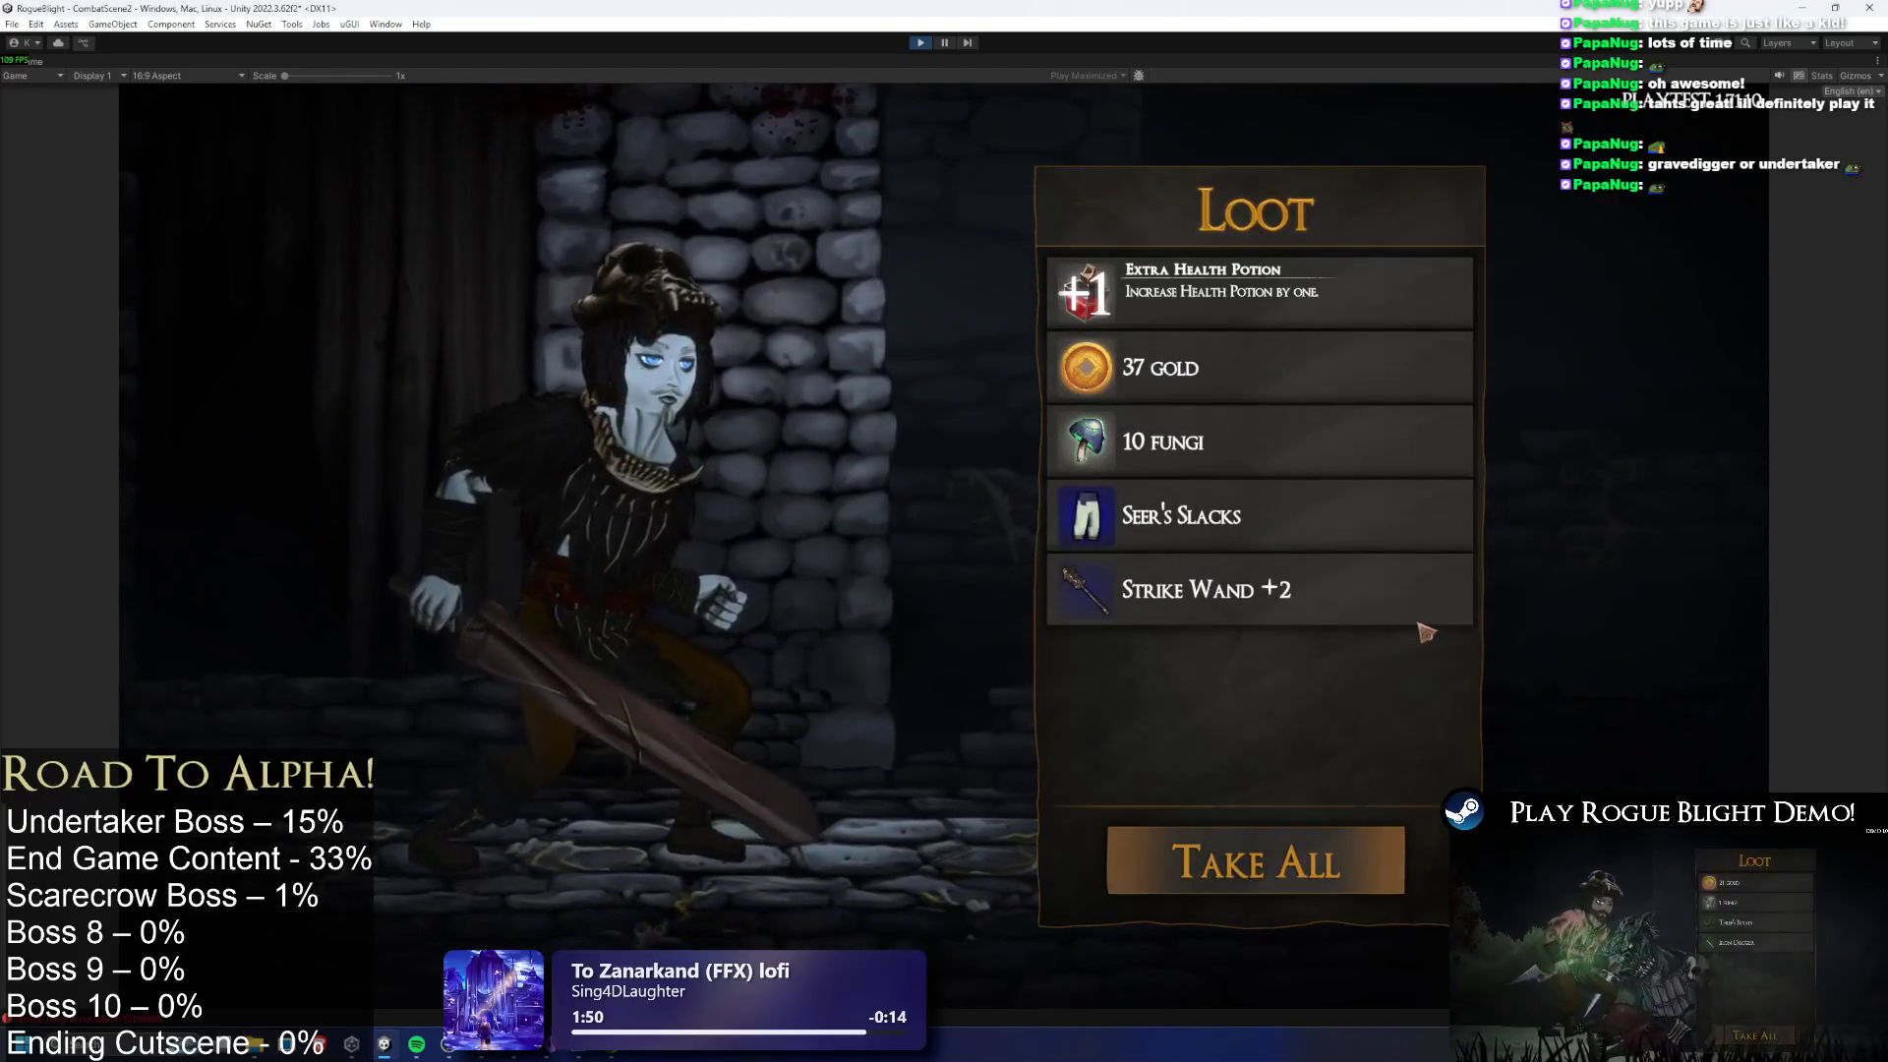
click(1256, 860)
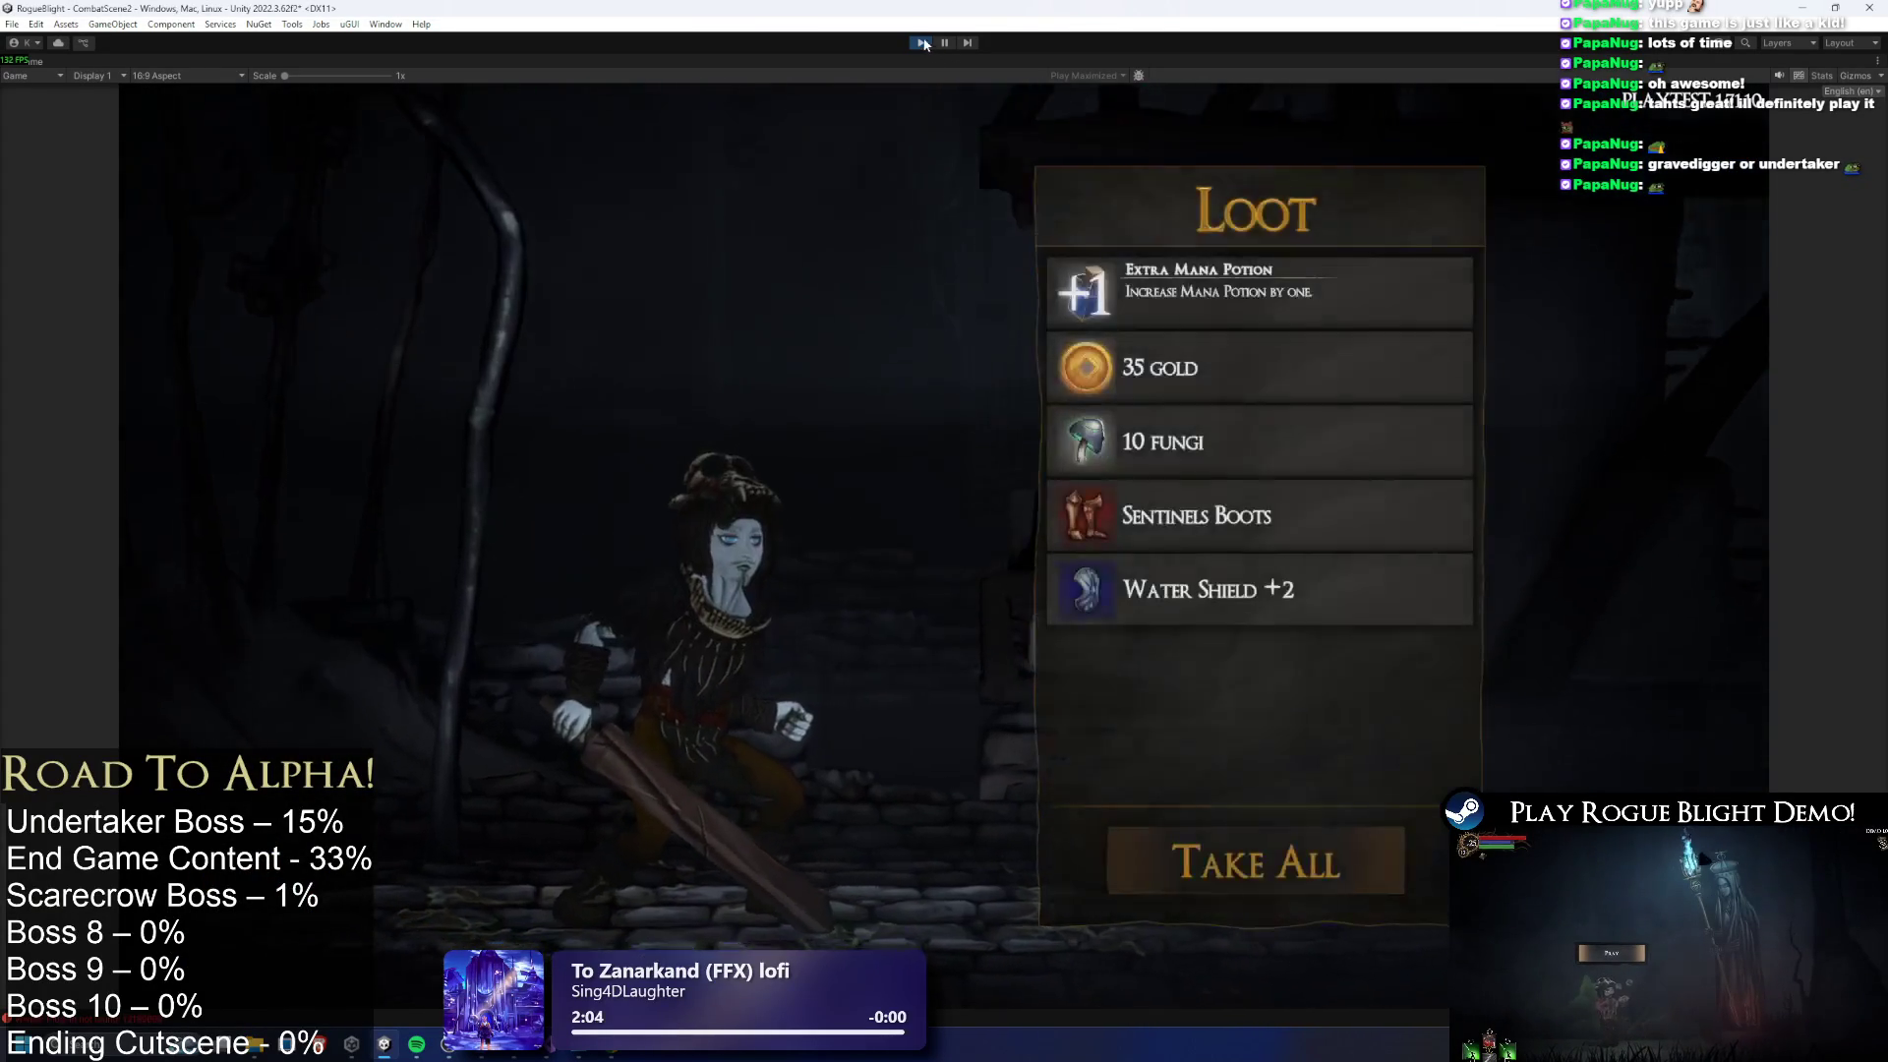
click(922, 42)
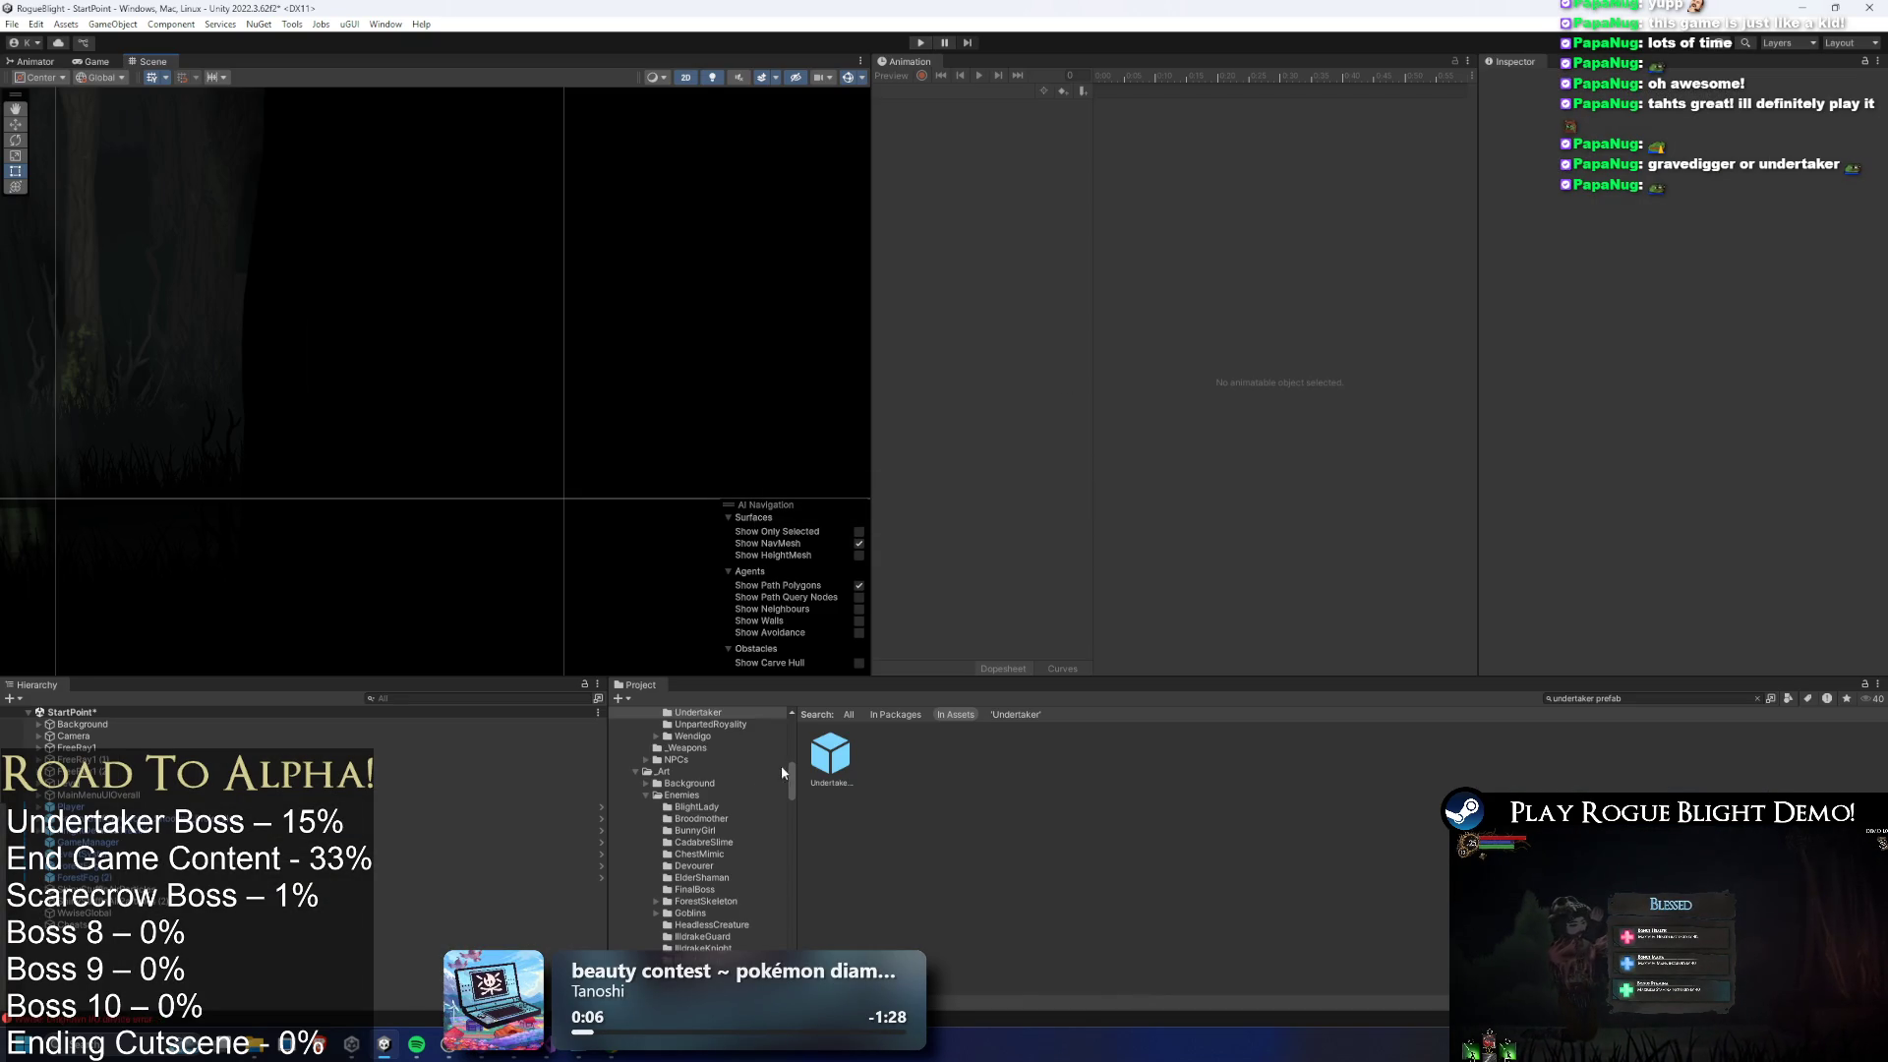
Reorder the Undertaker's Screen Shake entries, moving HitGroundWithSword to the top and LandingShake second
double_click(830, 755)
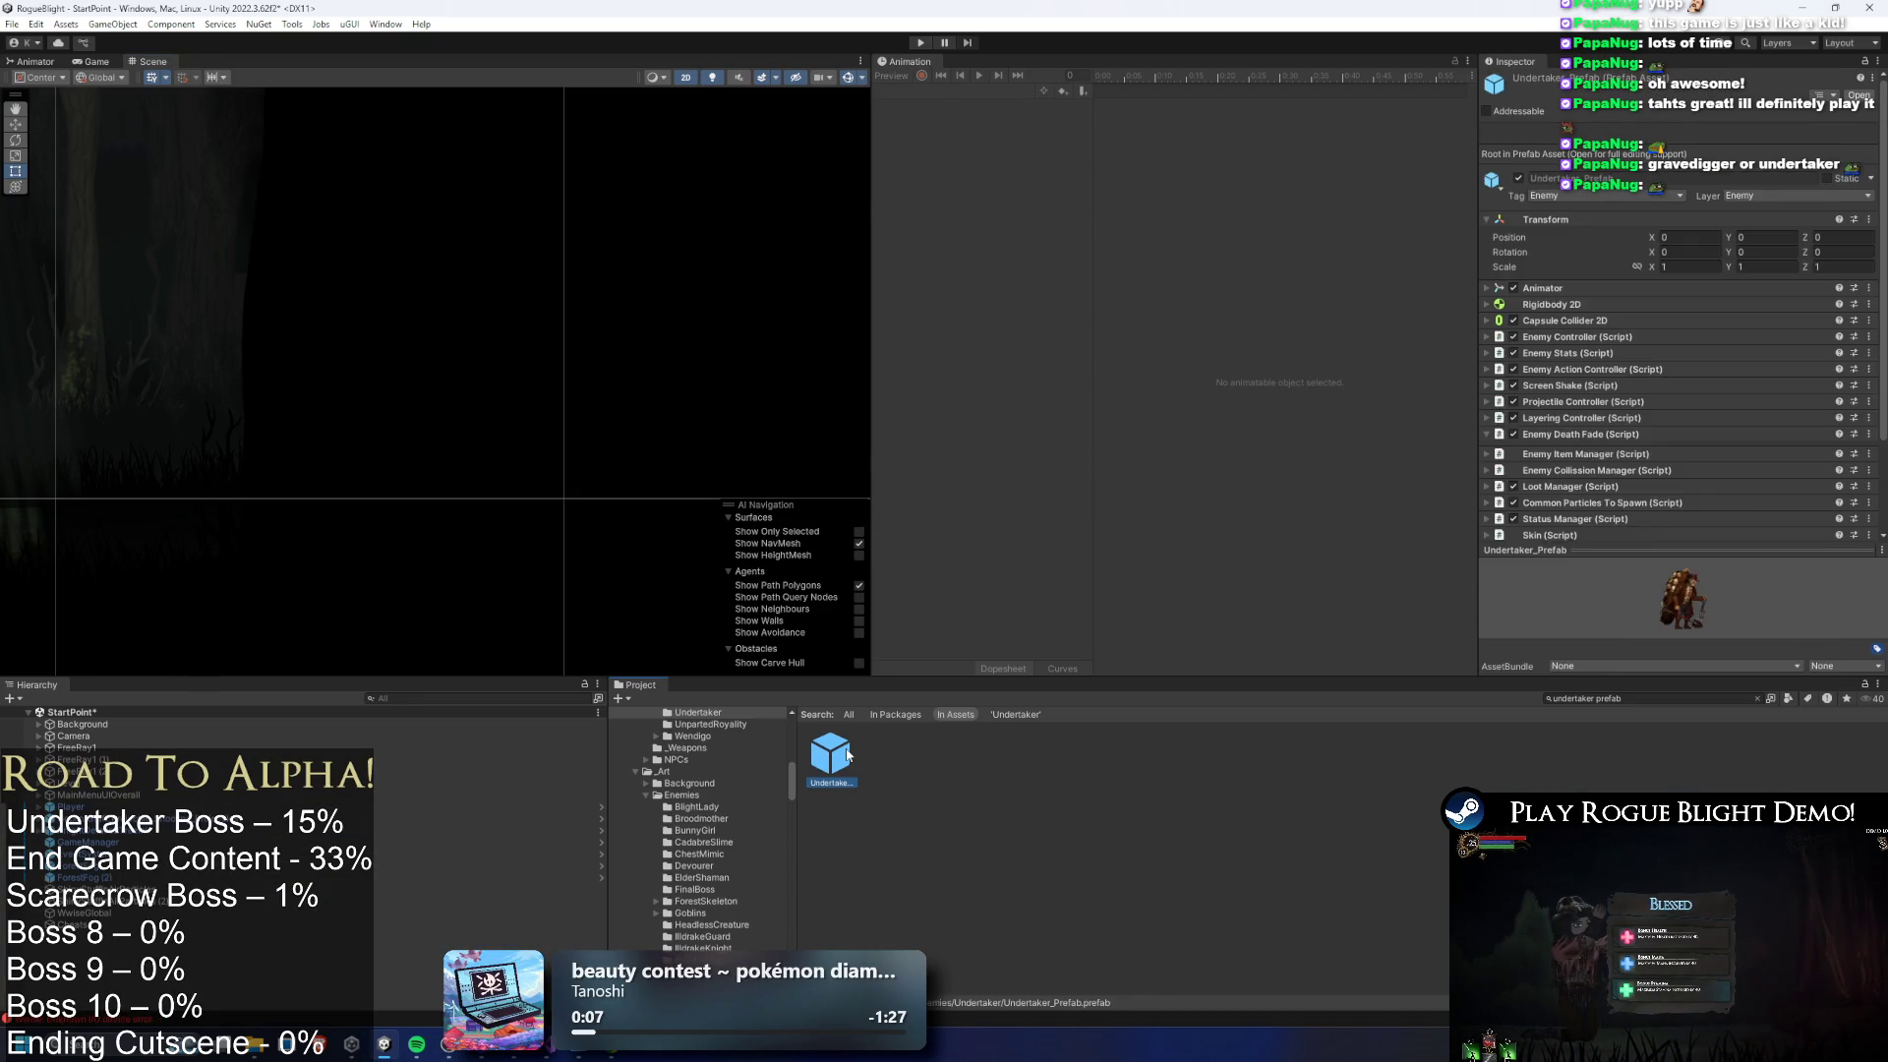
scroll(1813, 379, down, 3)
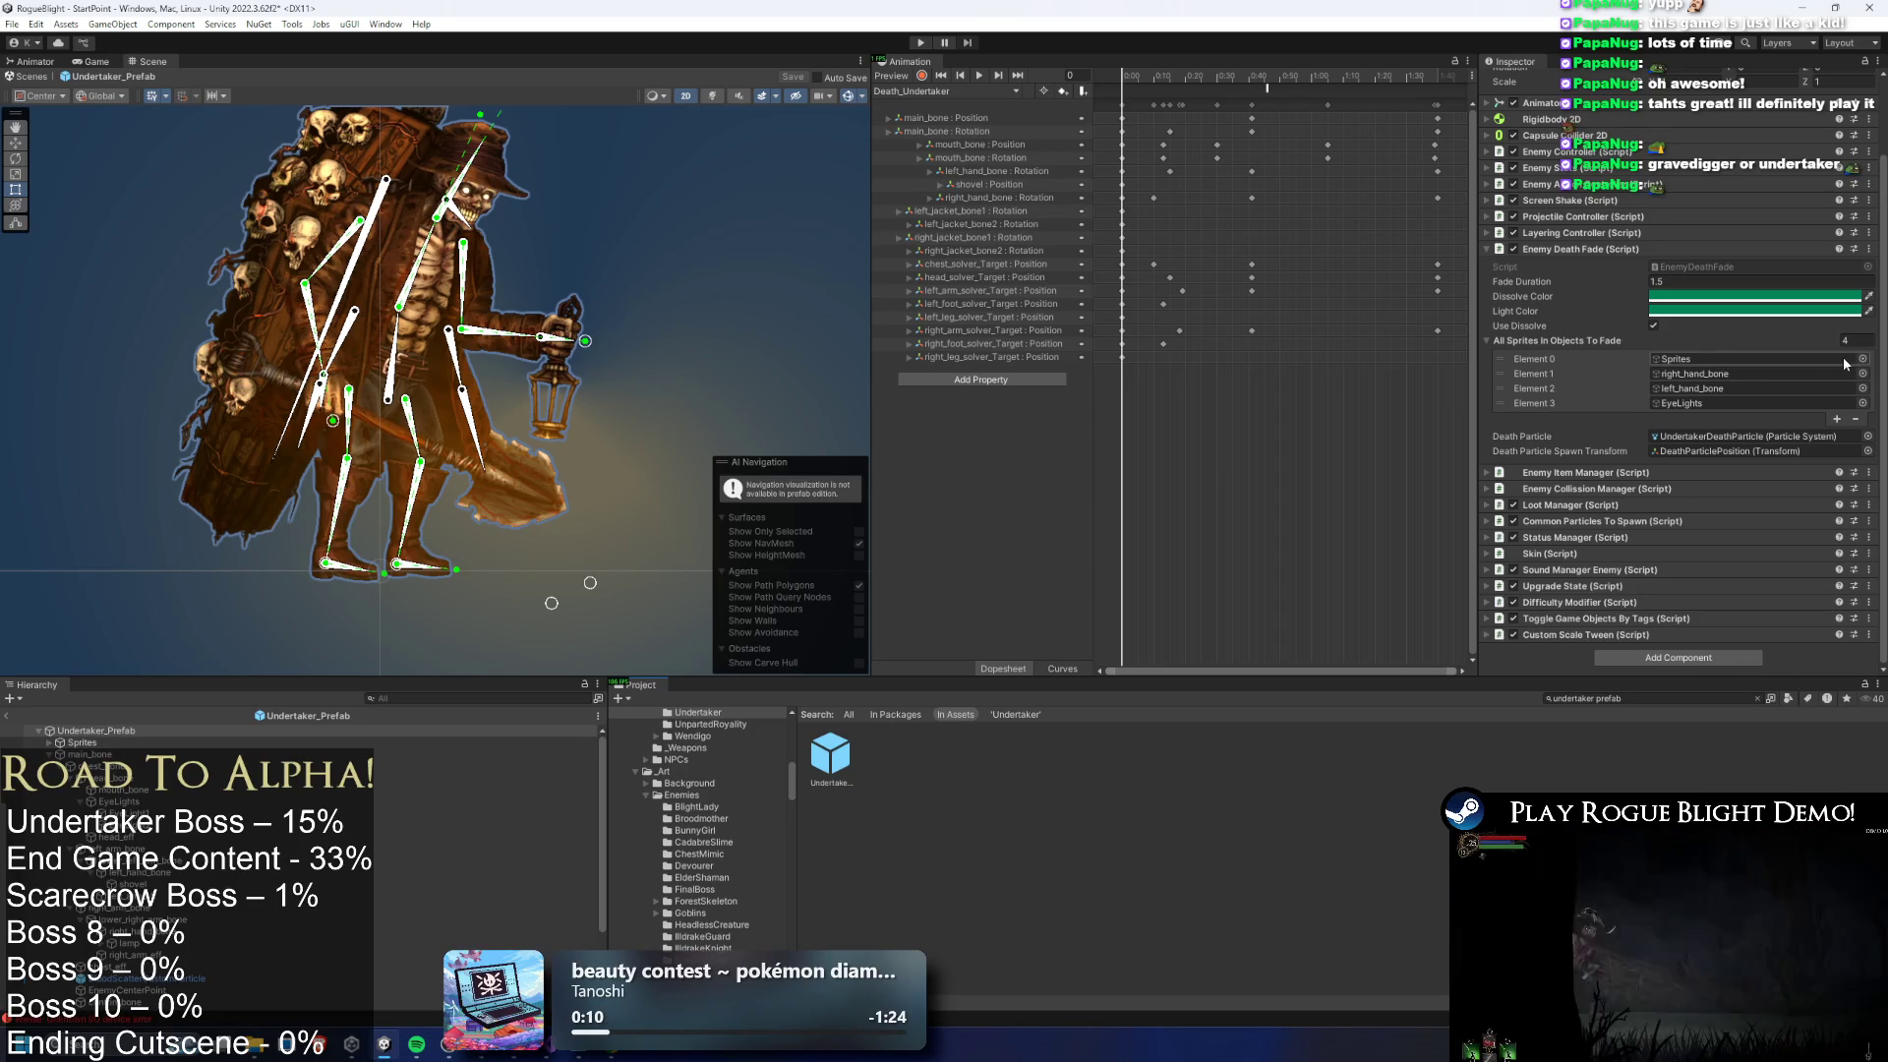
click(1622, 201)
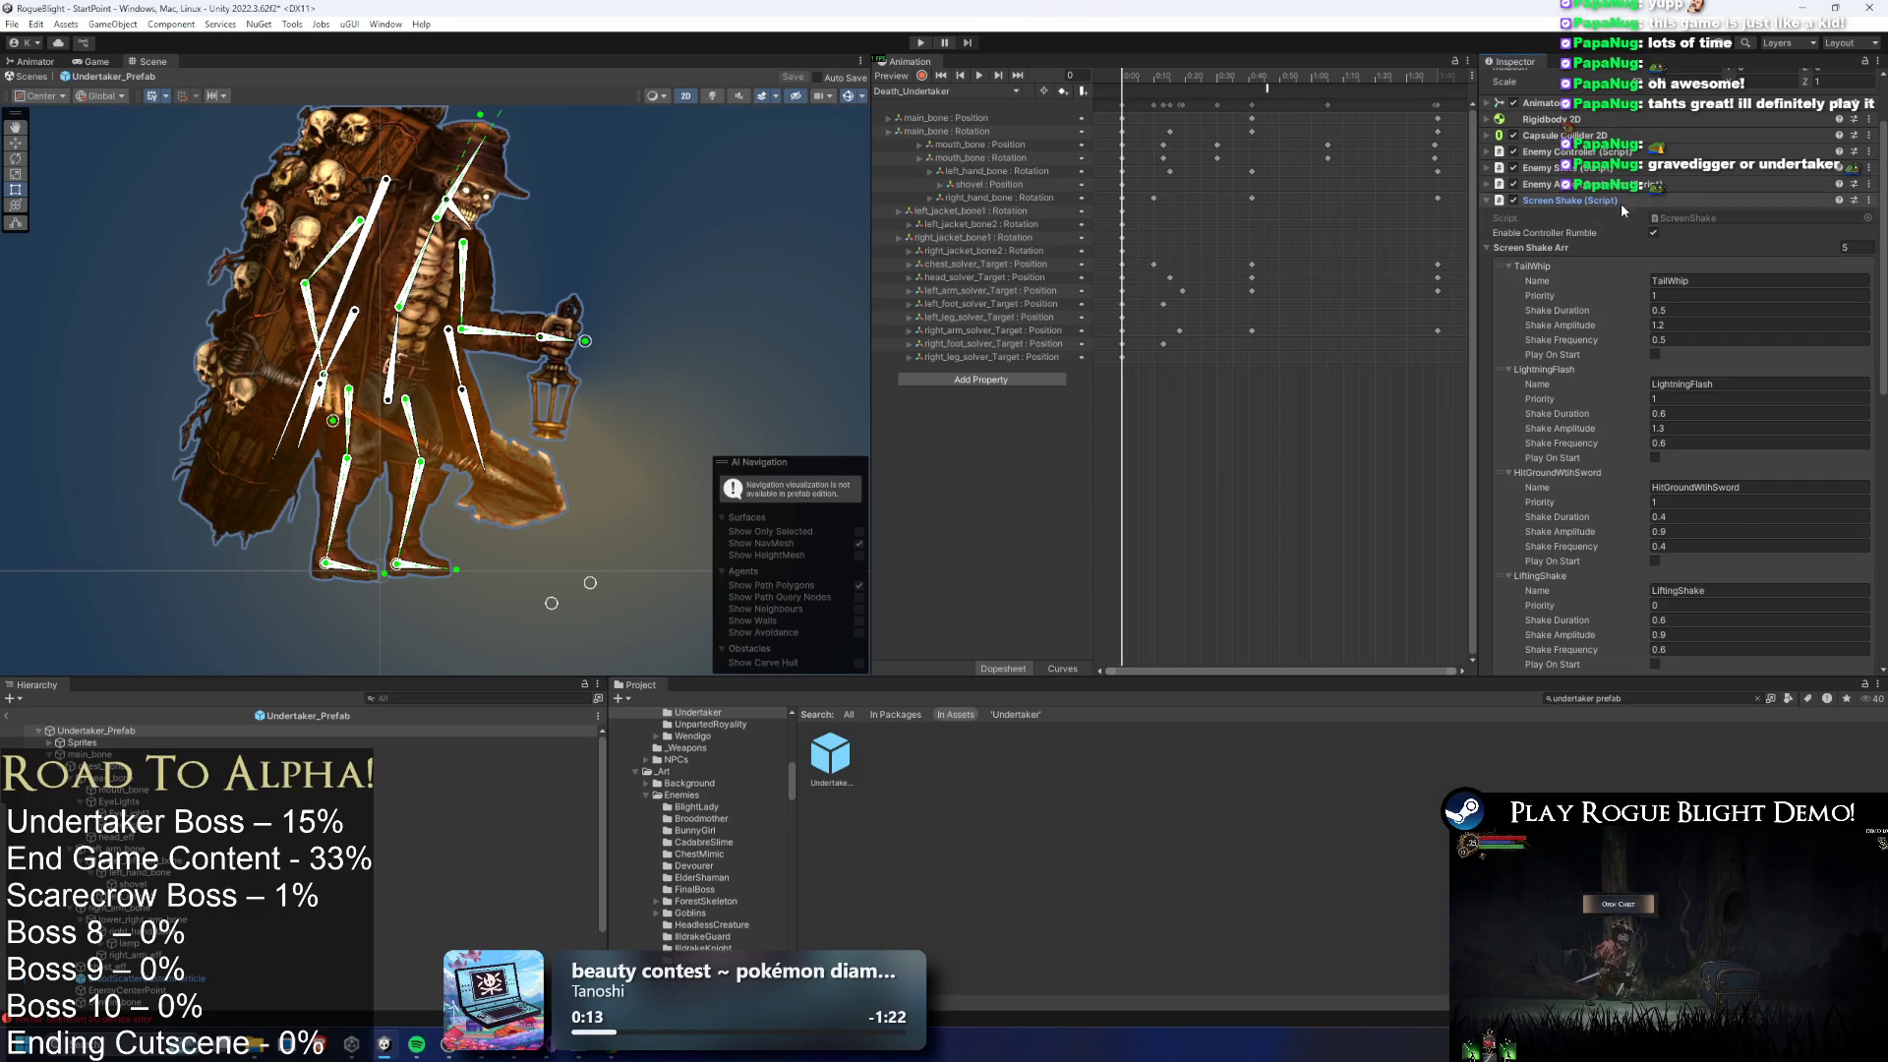
scroll(1756, 315, down, 2)
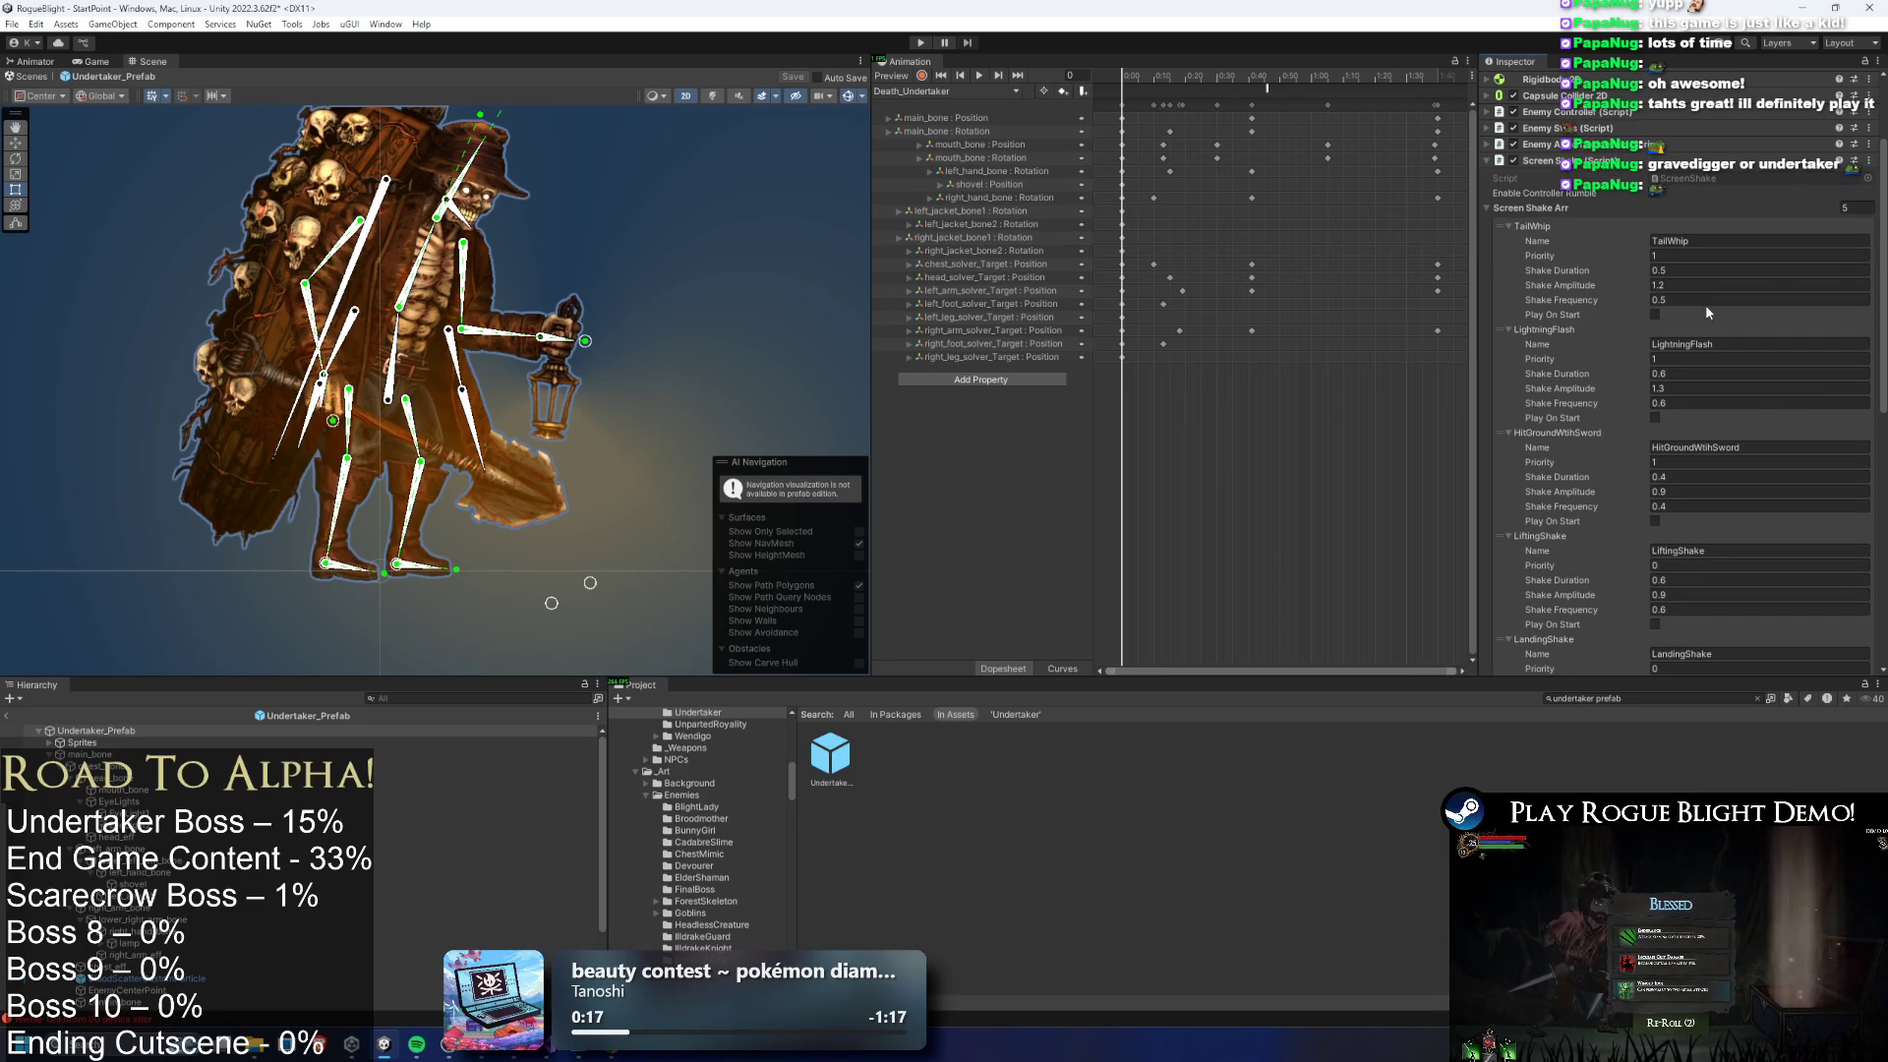
scroll(1737, 302, down, 2)
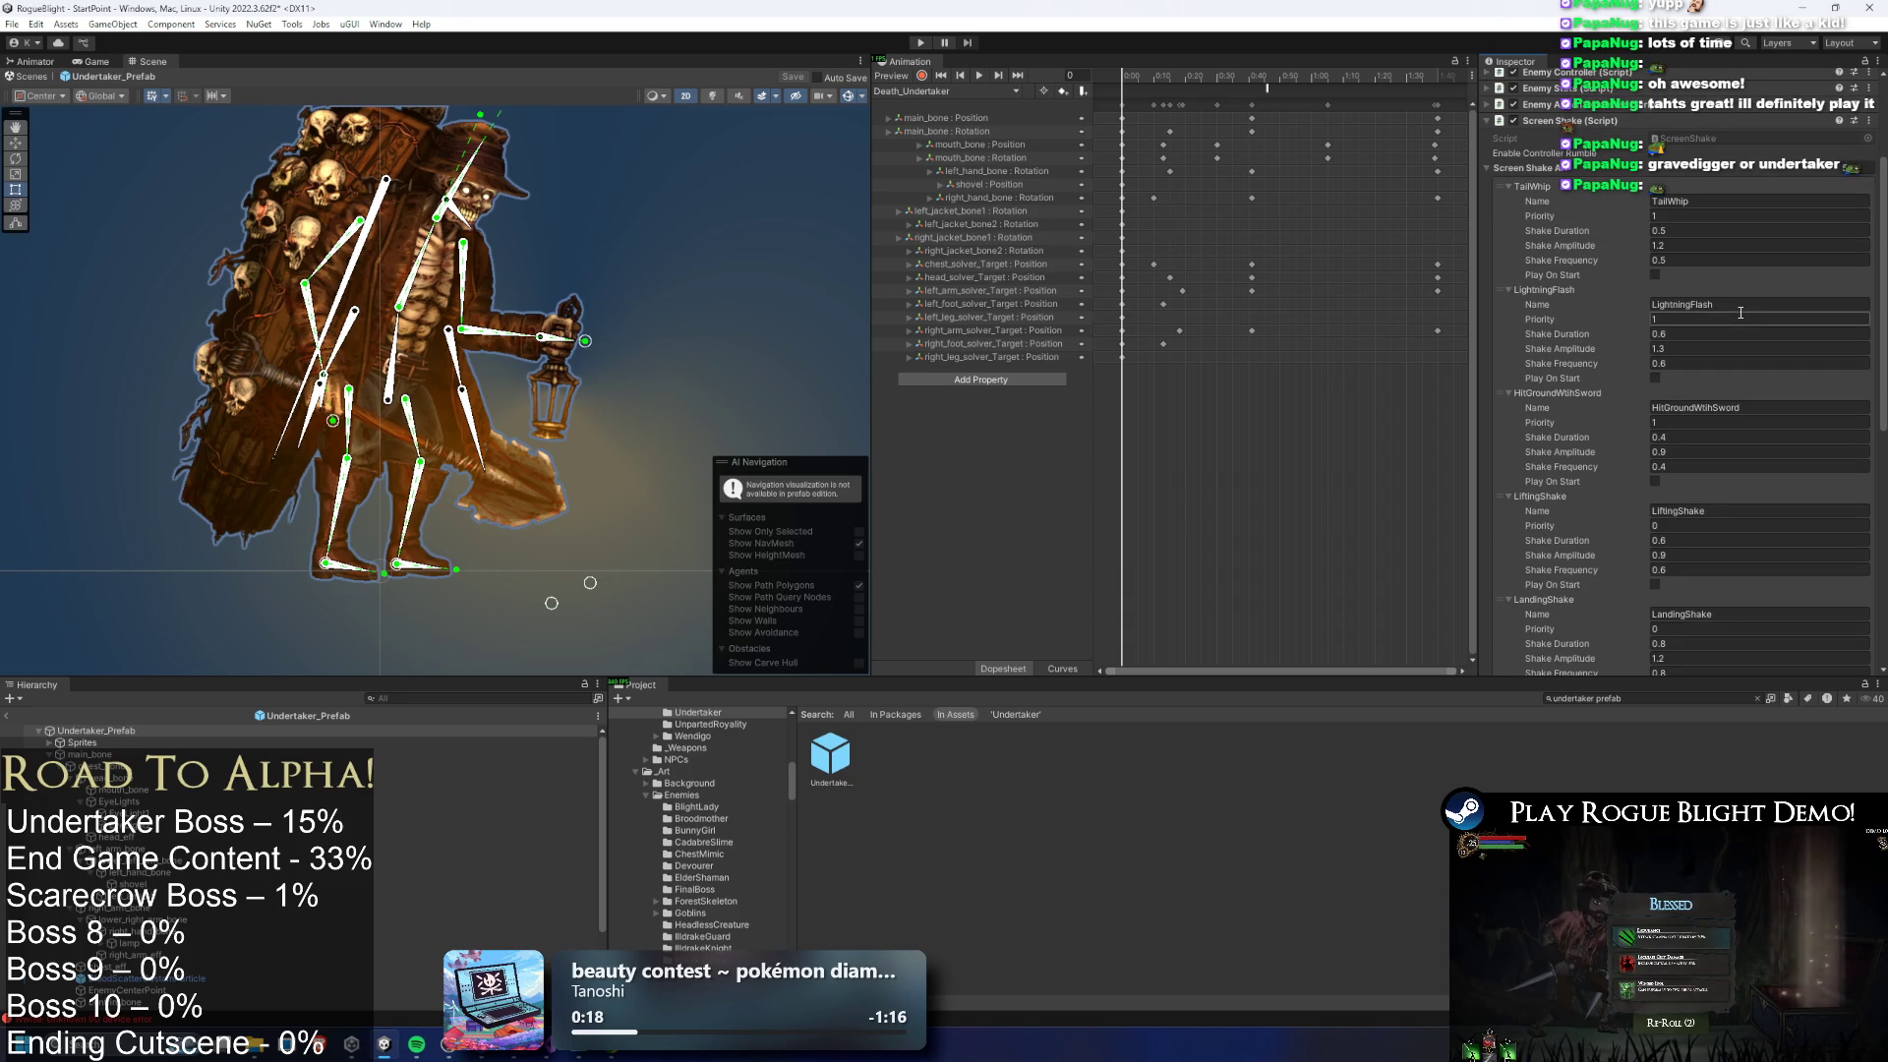
drag(1715, 393, 1715, 215)
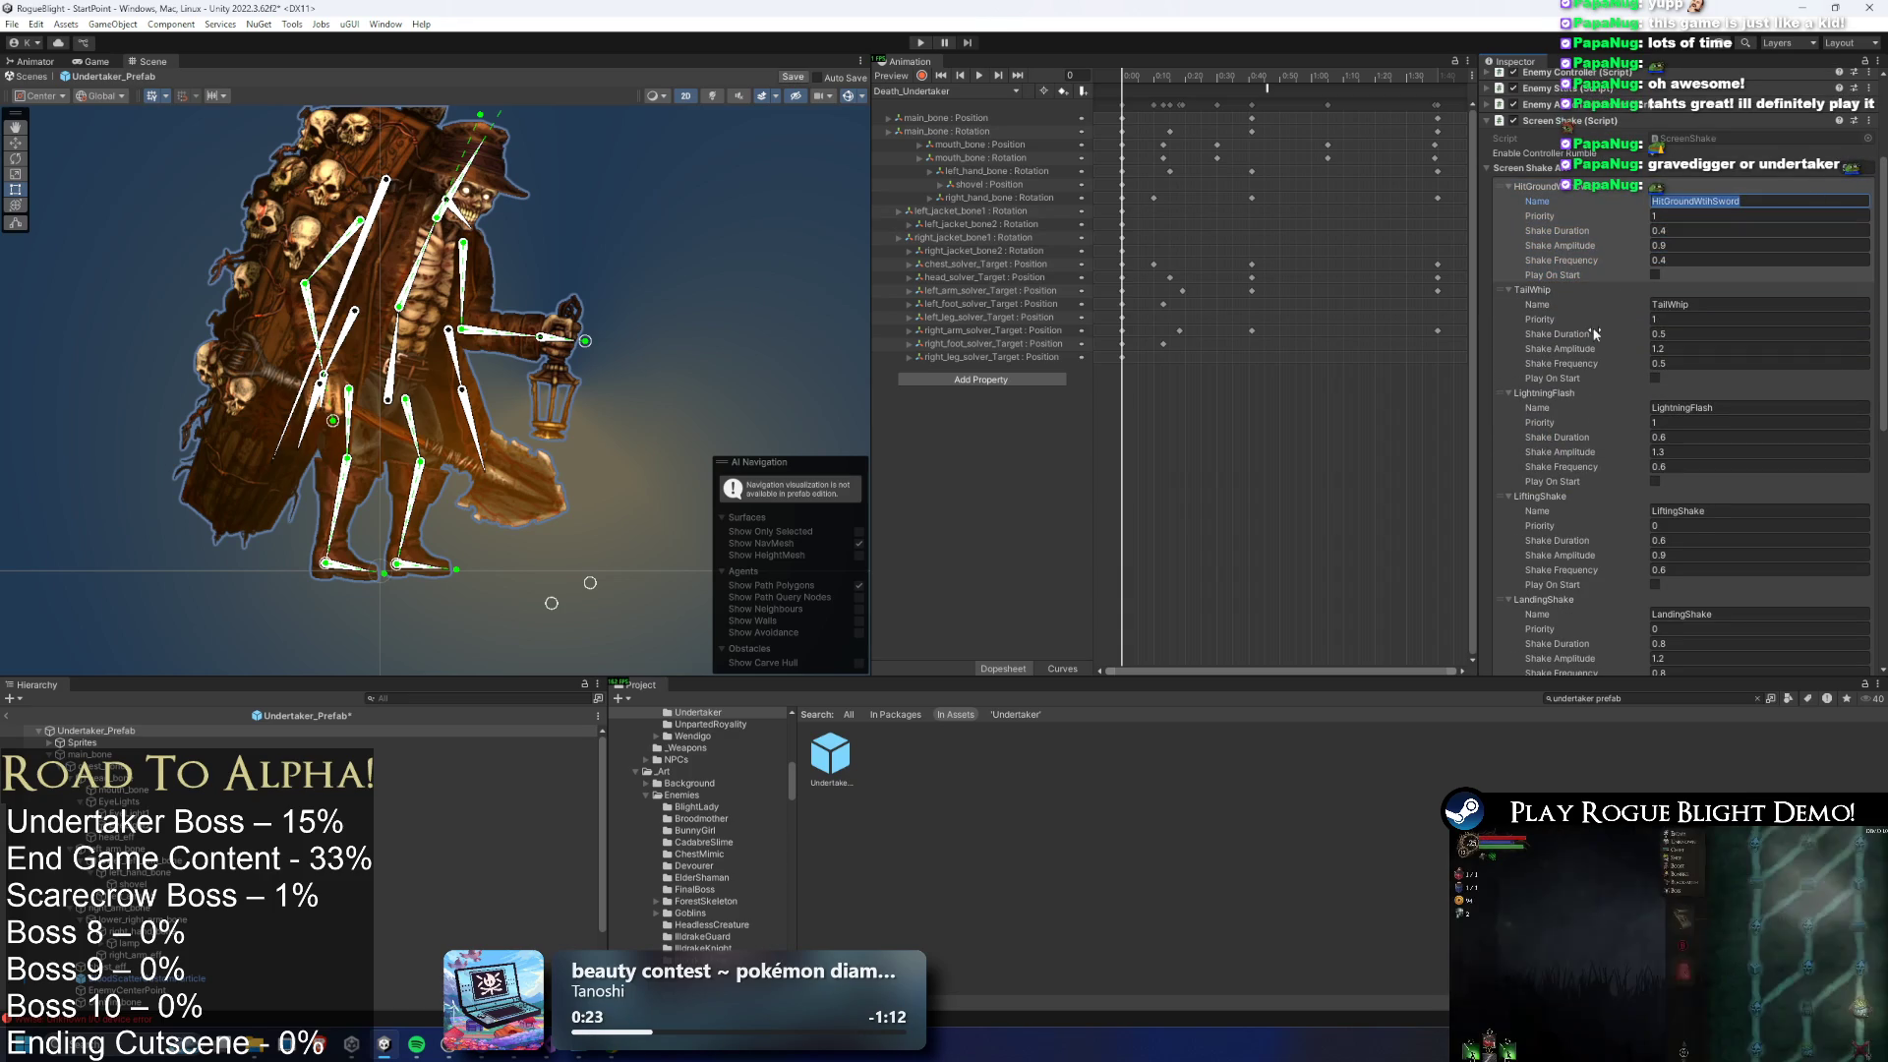
scroll(1595, 334, down, 4)
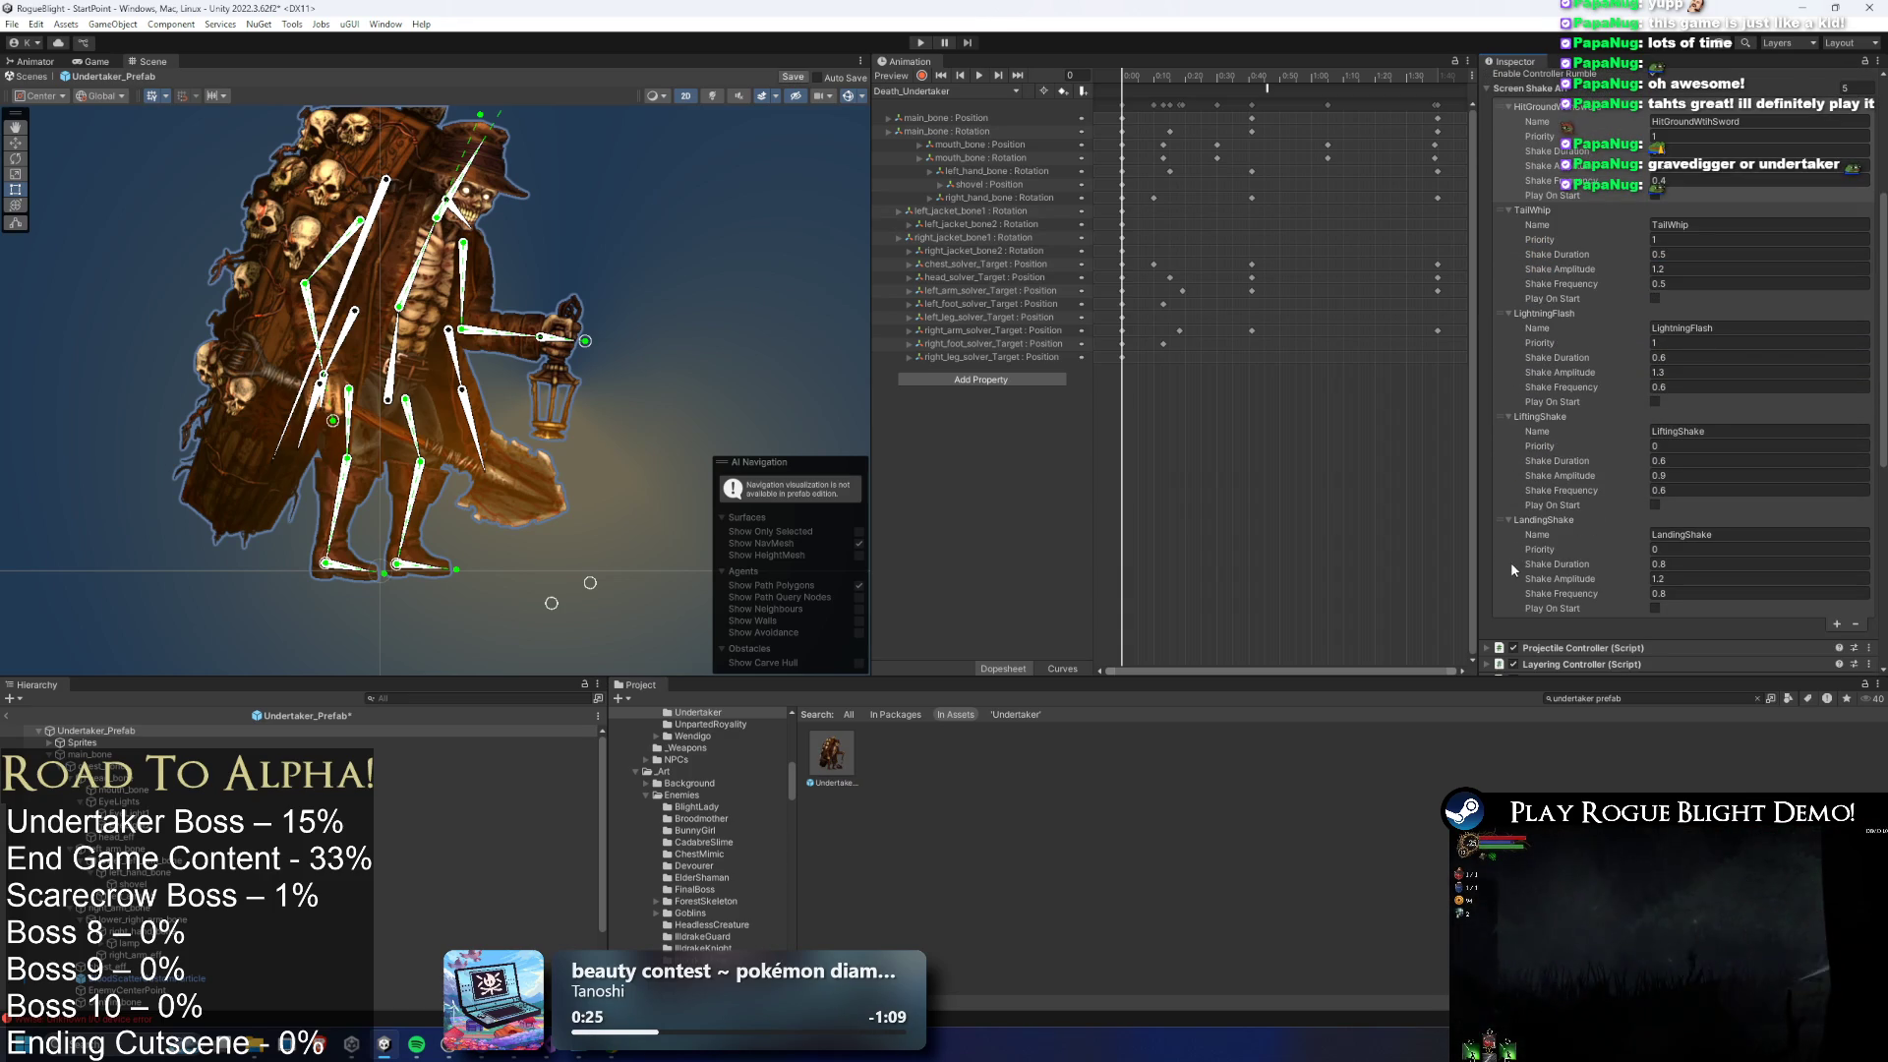
drag(1510, 562, 1534, 116)
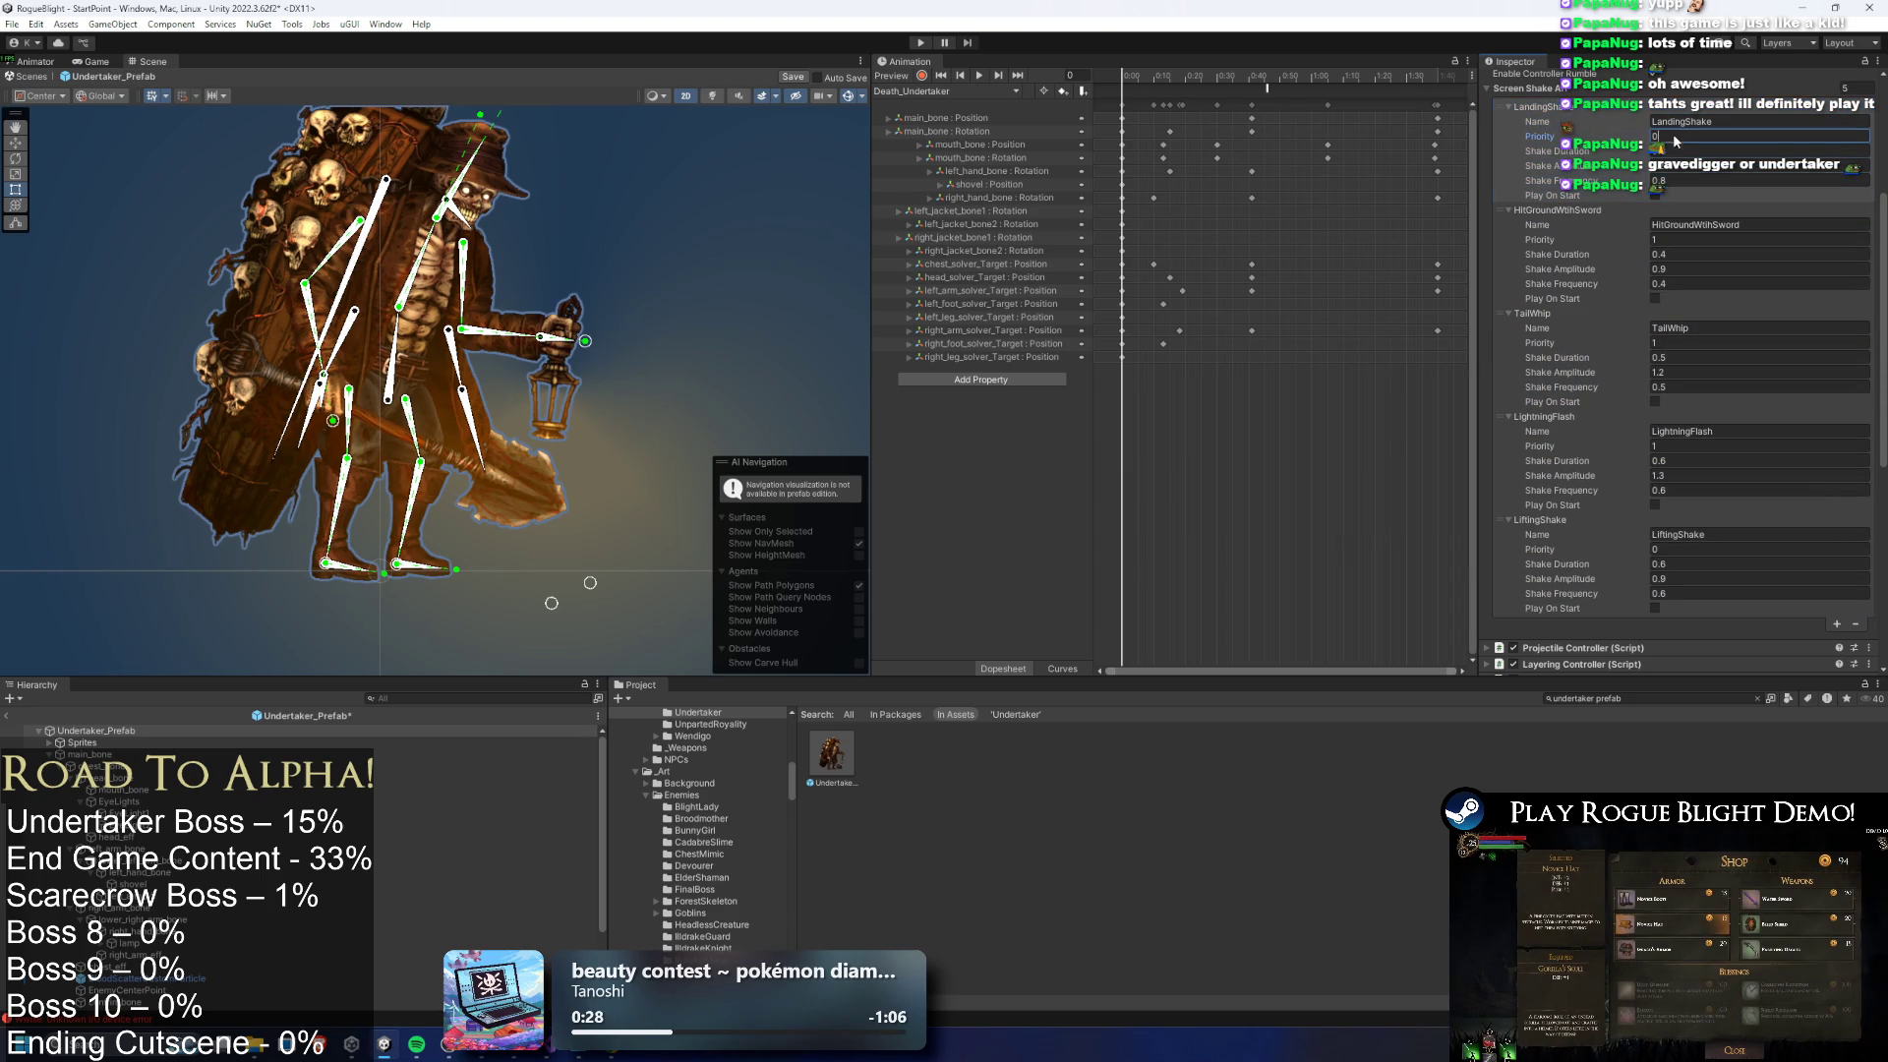
Delete the other shake entries, keeping LandingShake, and rename it Phase2 Scream
click(1506, 238)
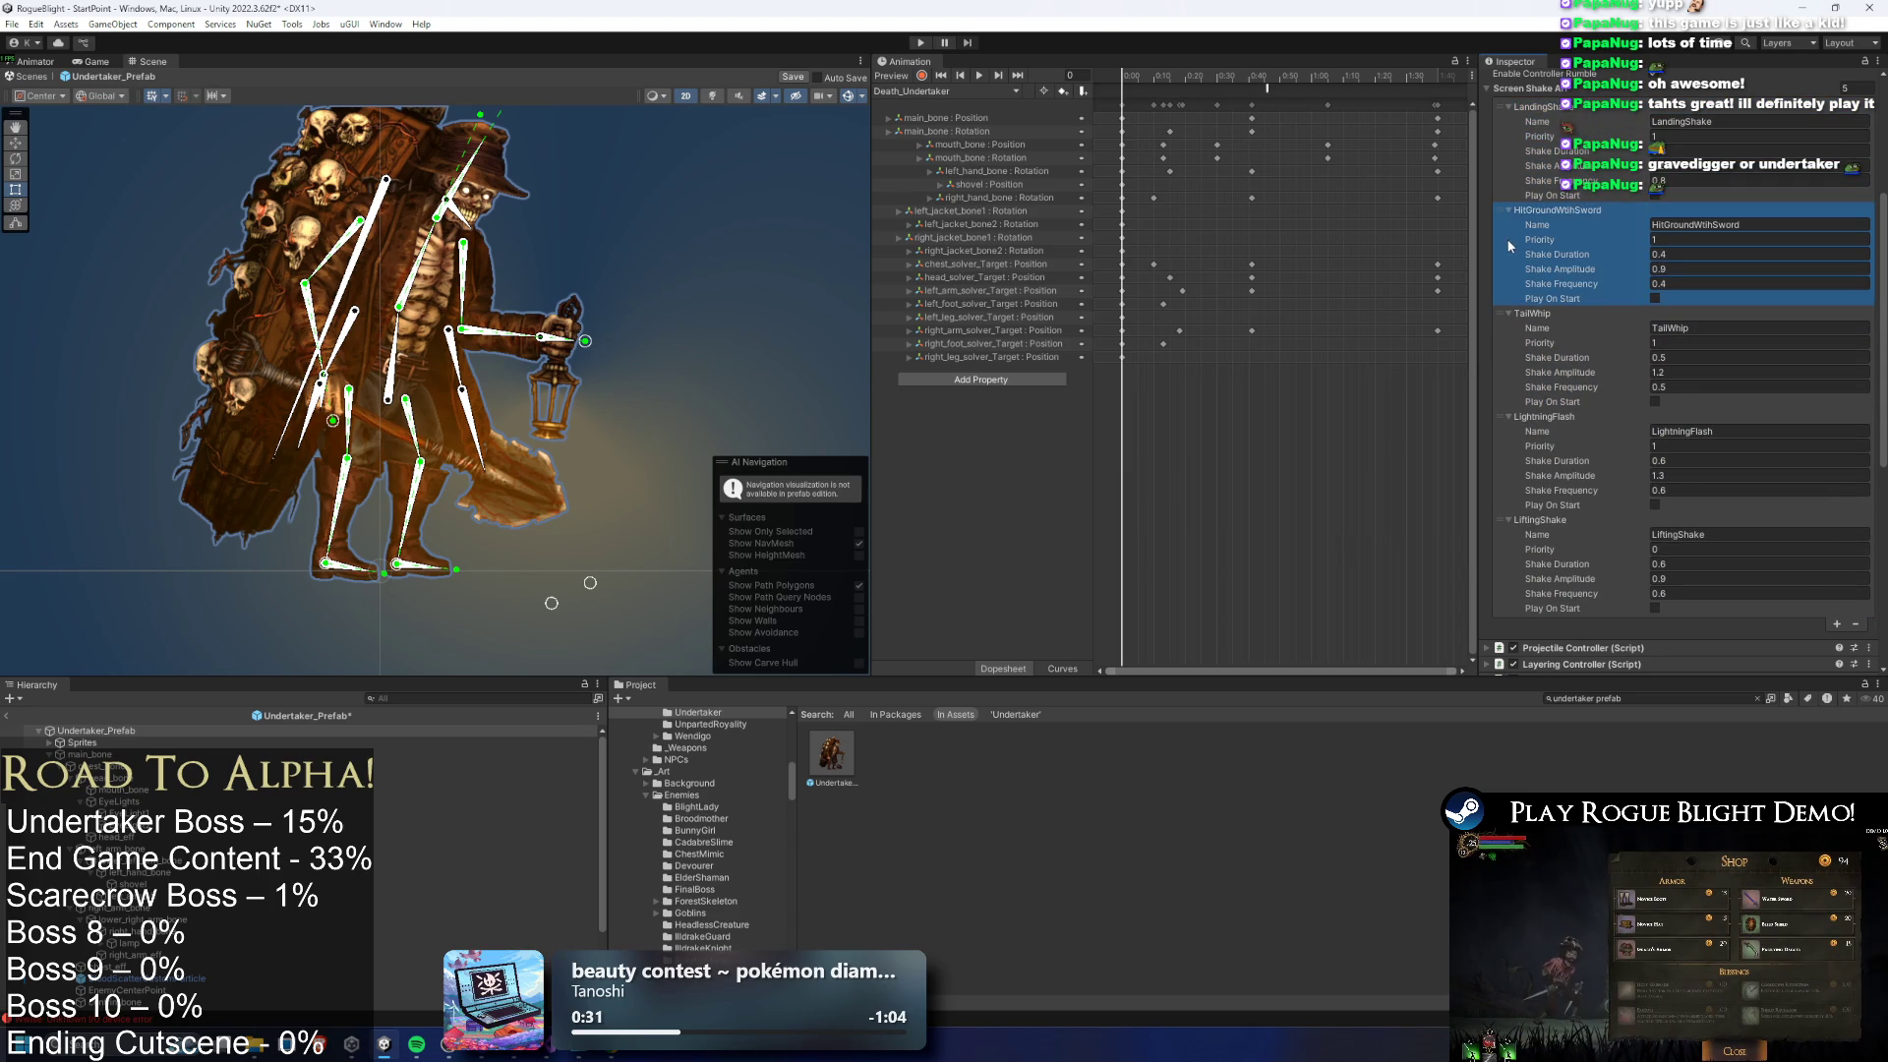
key(Delete)
key(Delete)
key(Delete)
key(Delete)
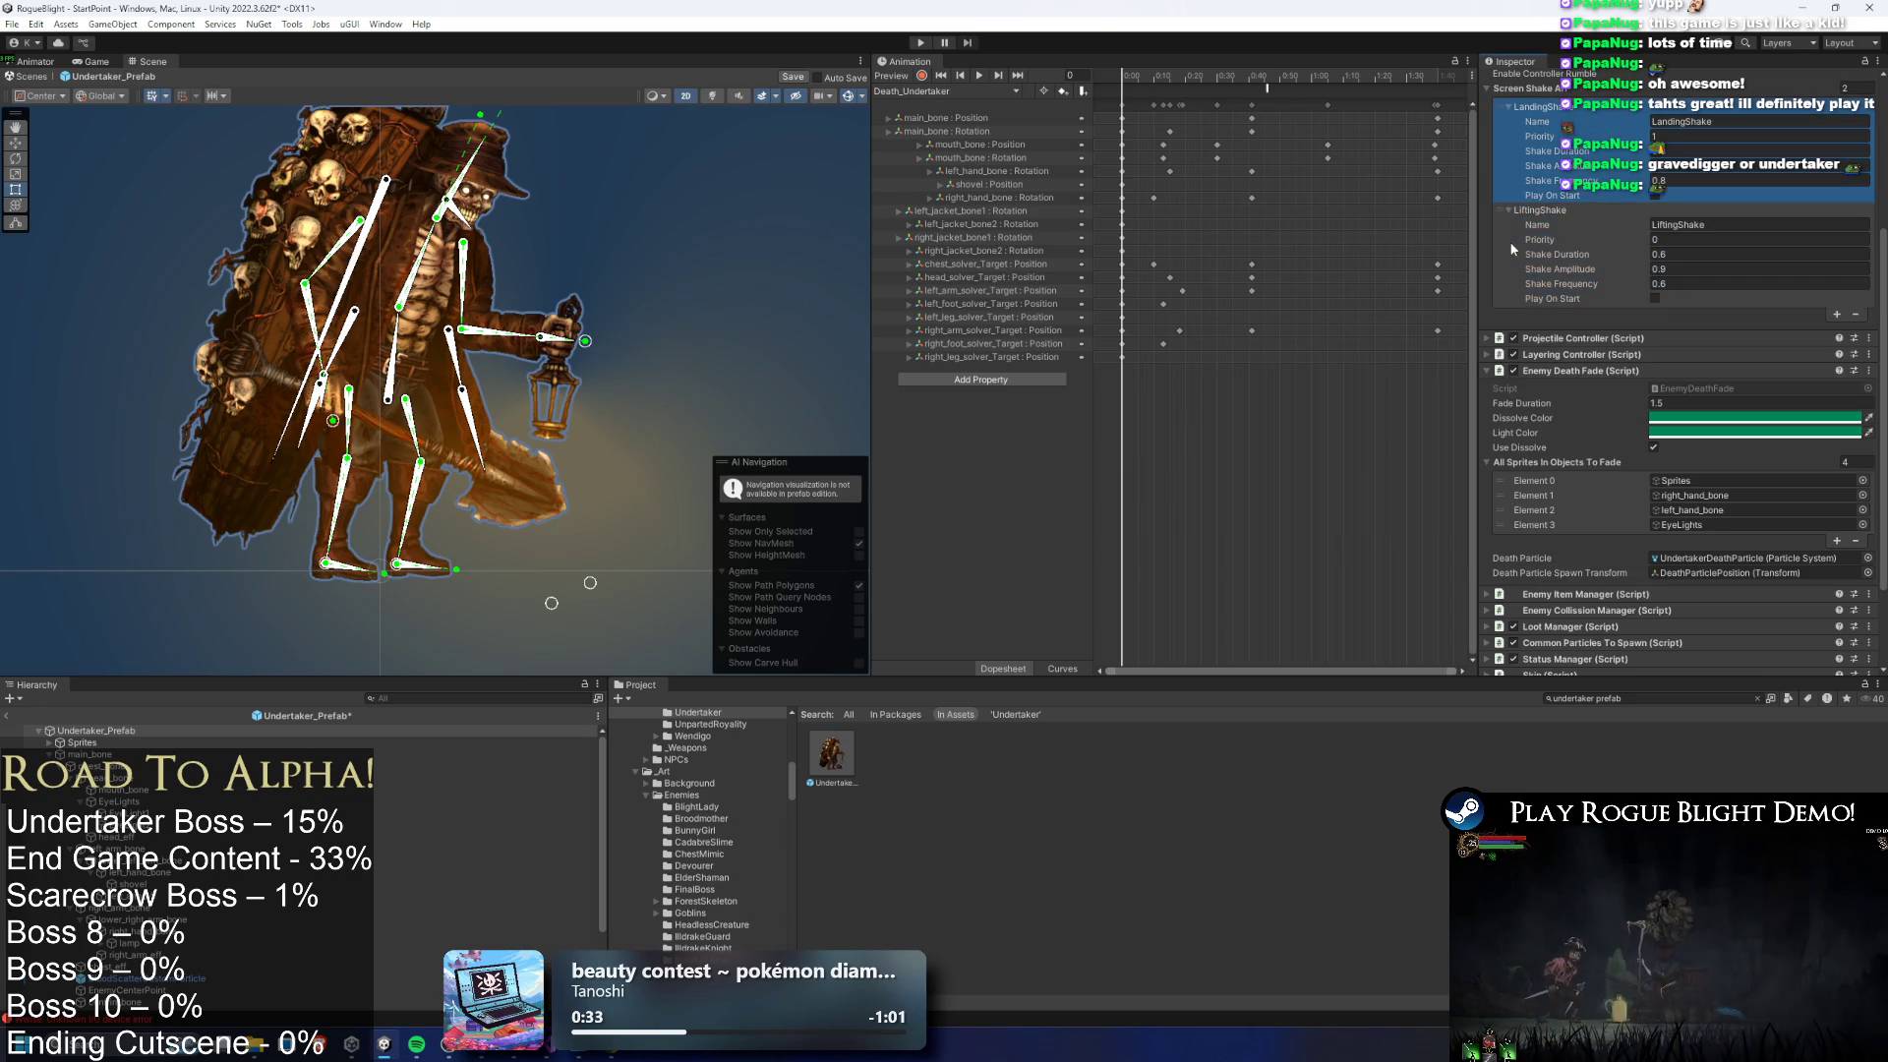
click(1763, 120)
text(Phase2 Scream)
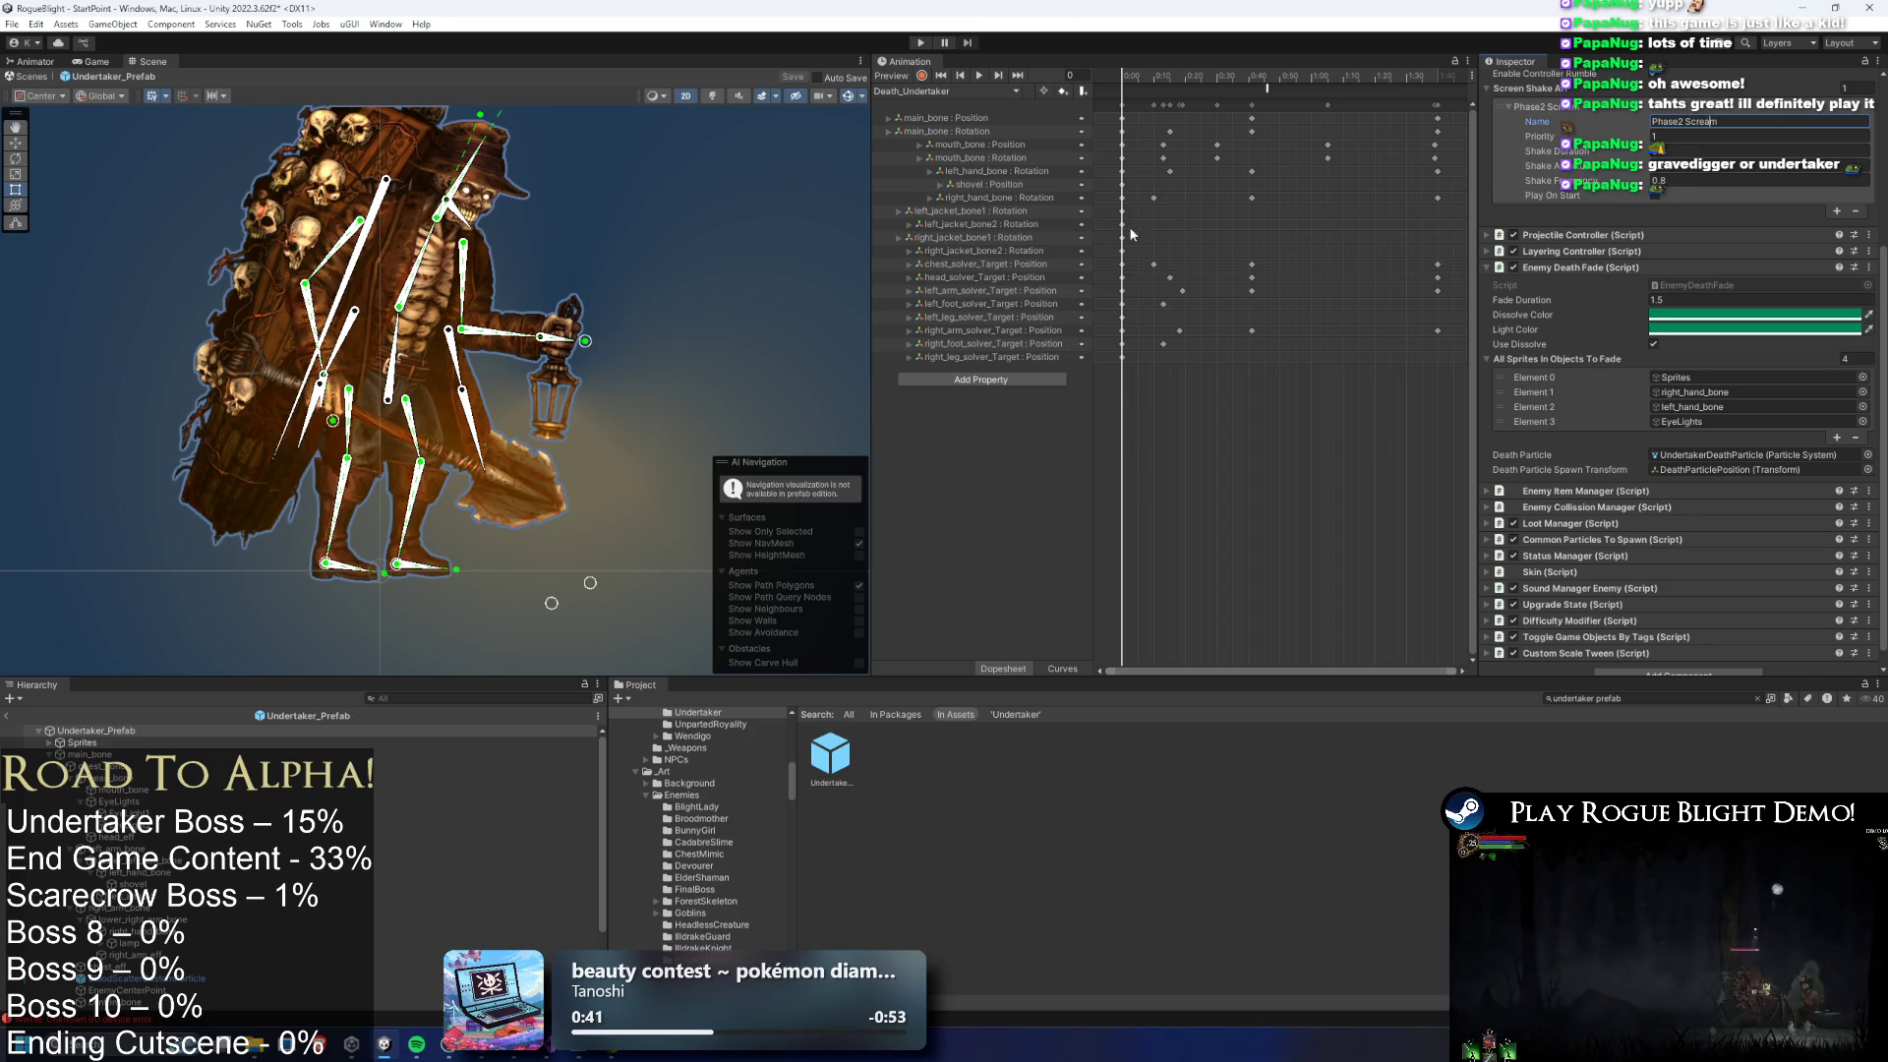
Add an animation event near frame 36 of Phase2_Undertaker and shift the mouth_bone keys later
click(944, 91)
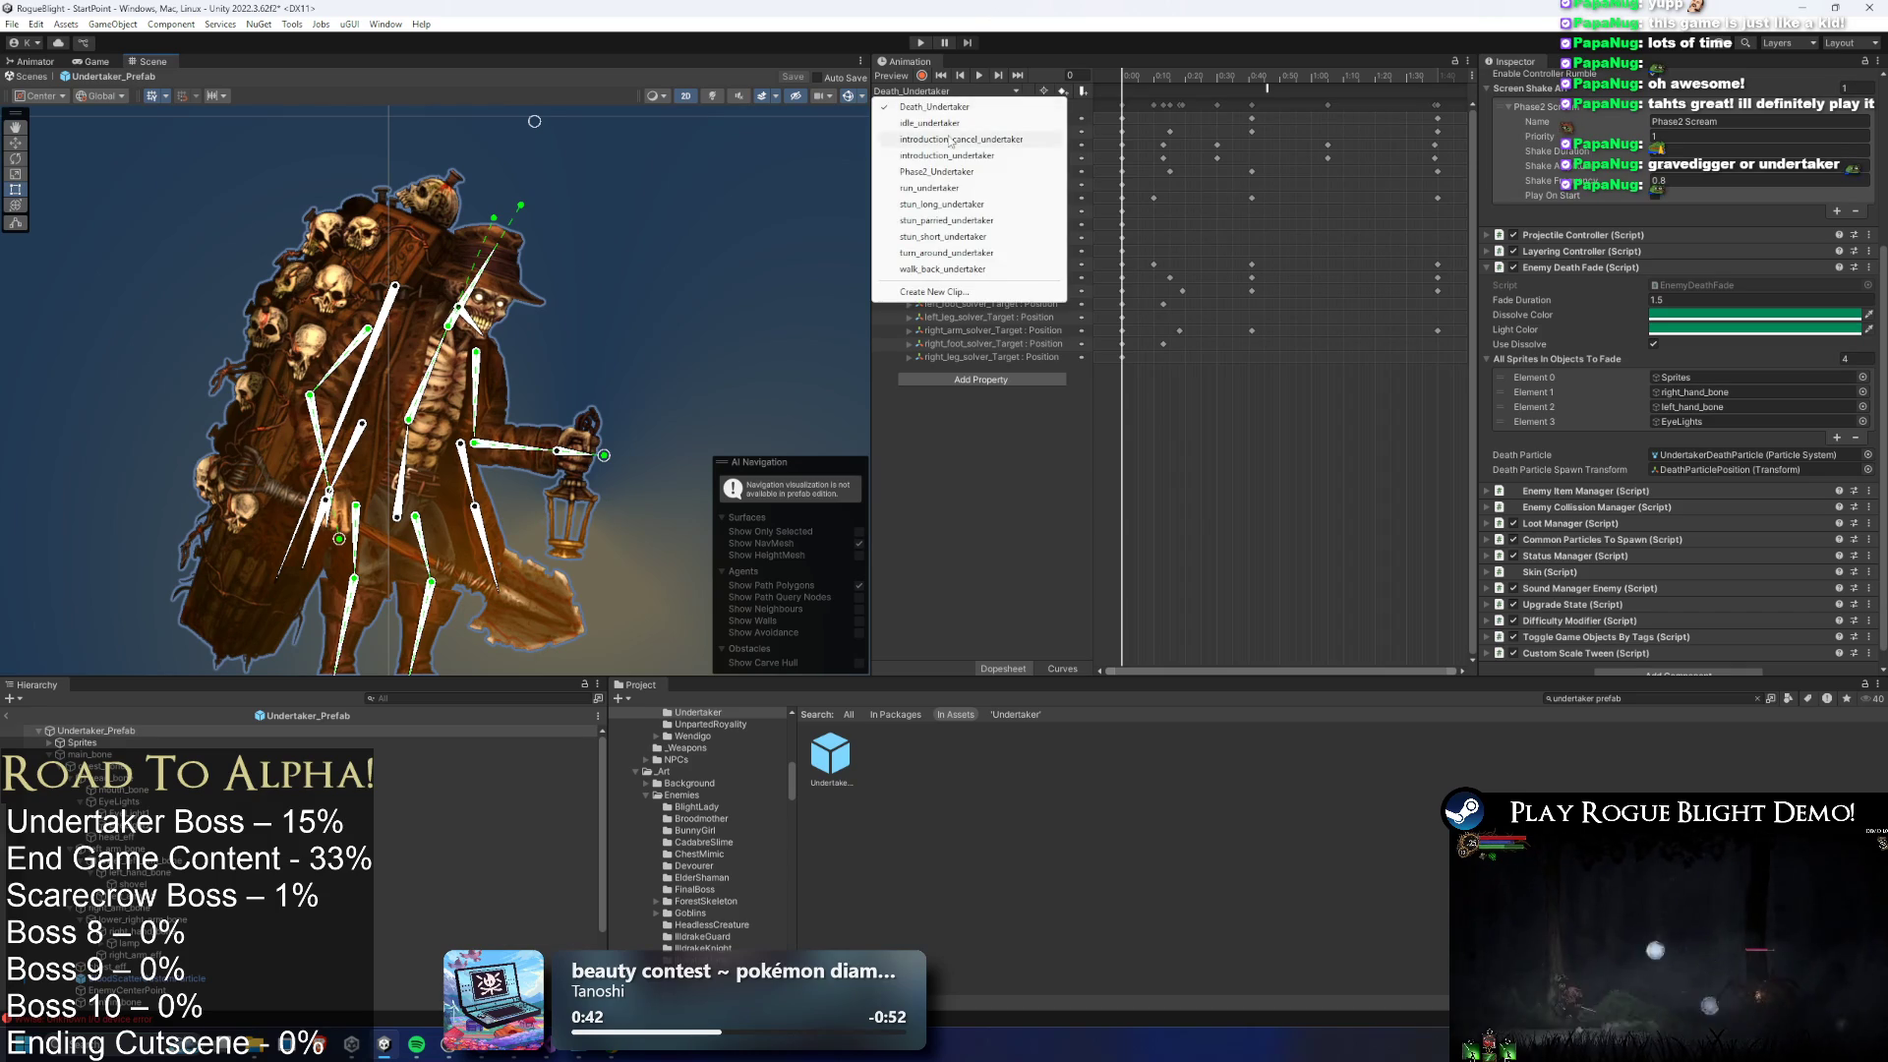
click(948, 171)
mouse_move(1202, 78)
mouse_down()
mouse_move(1231, 76)
mouse_move(1212, 78)
mouse_up()
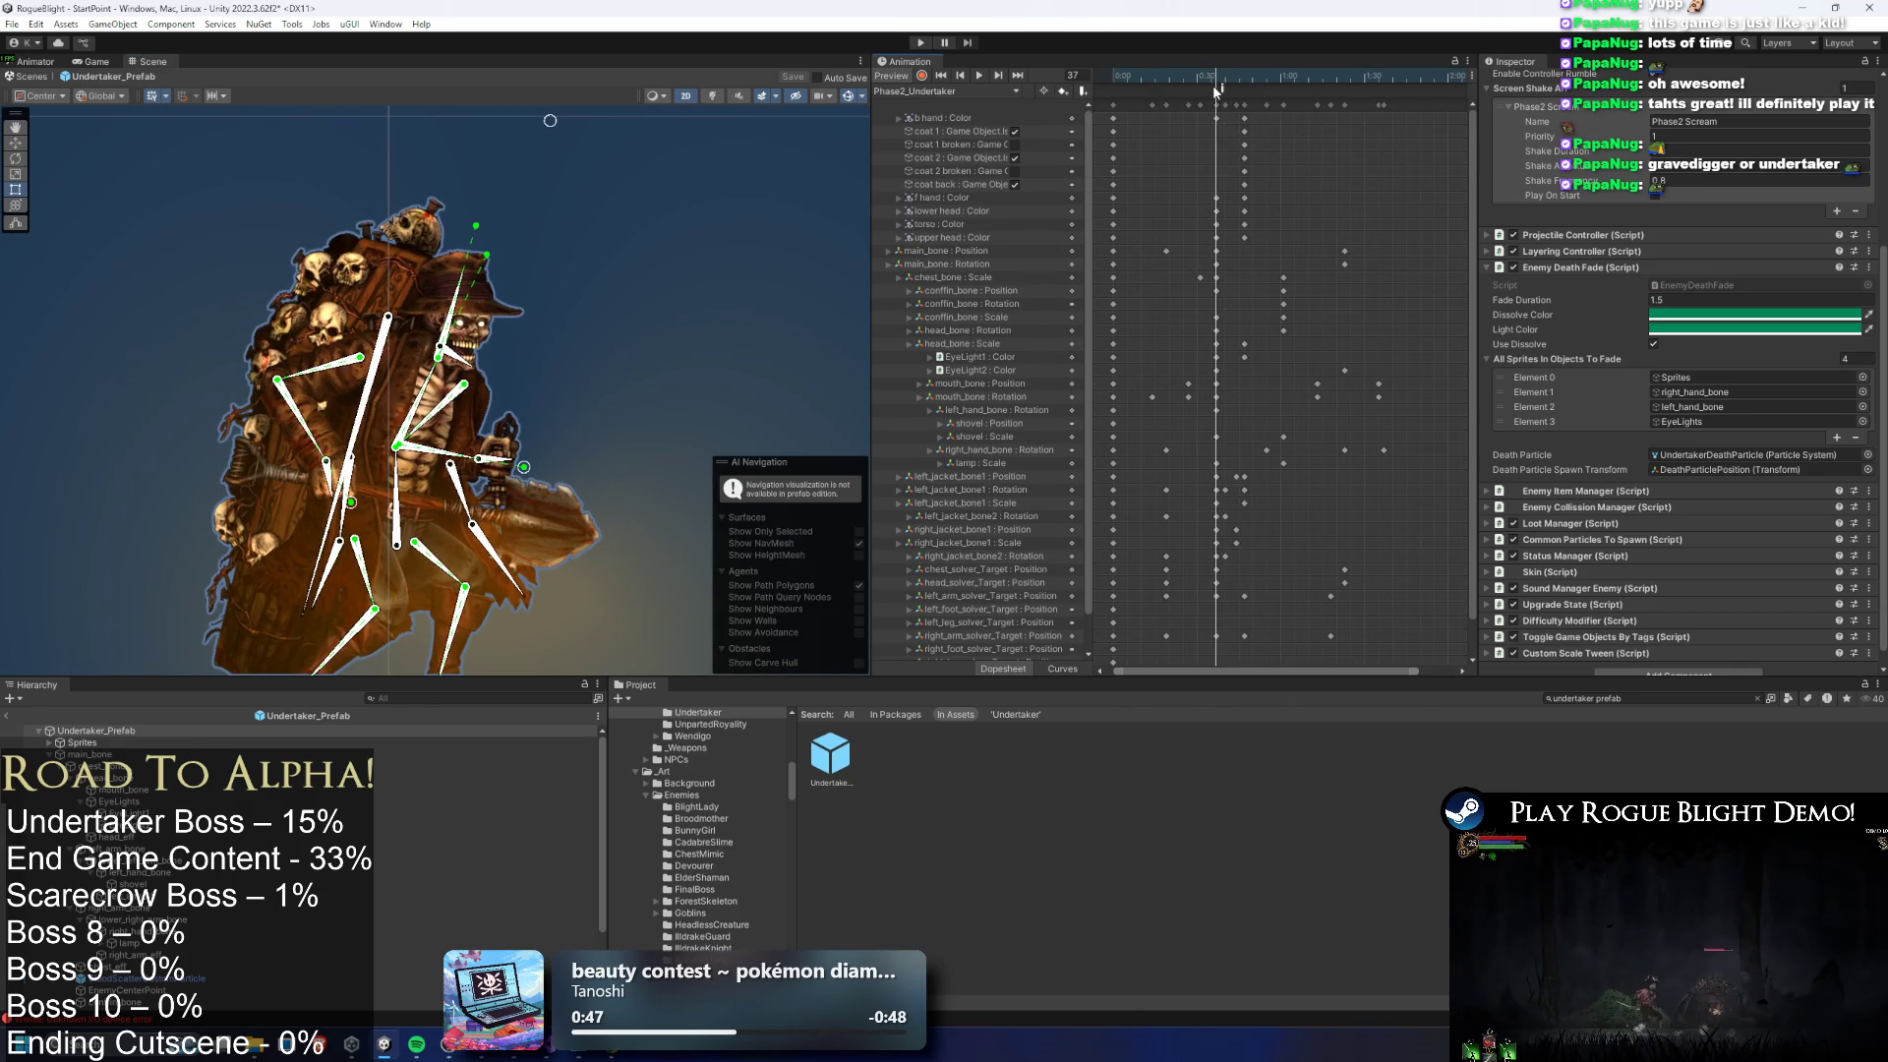
click(1217, 91)
click(1220, 81)
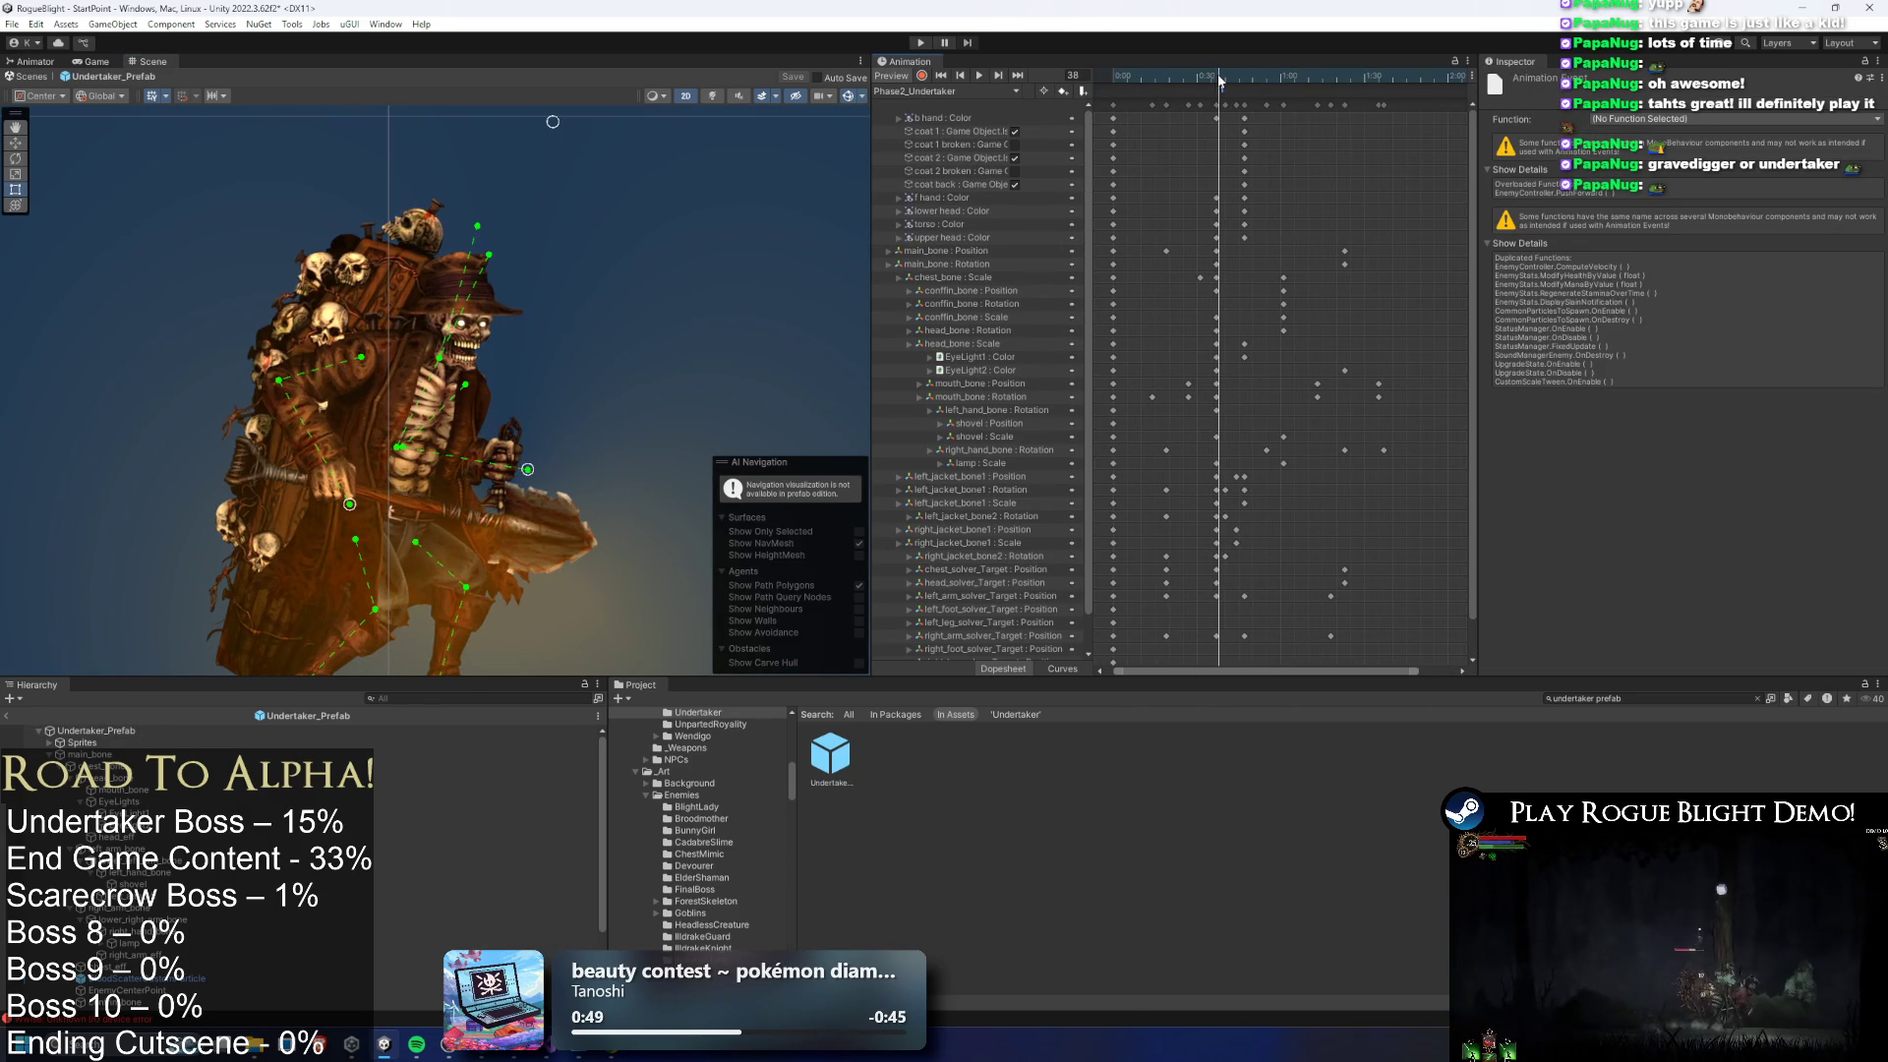
drag(1222, 81, 1226, 82)
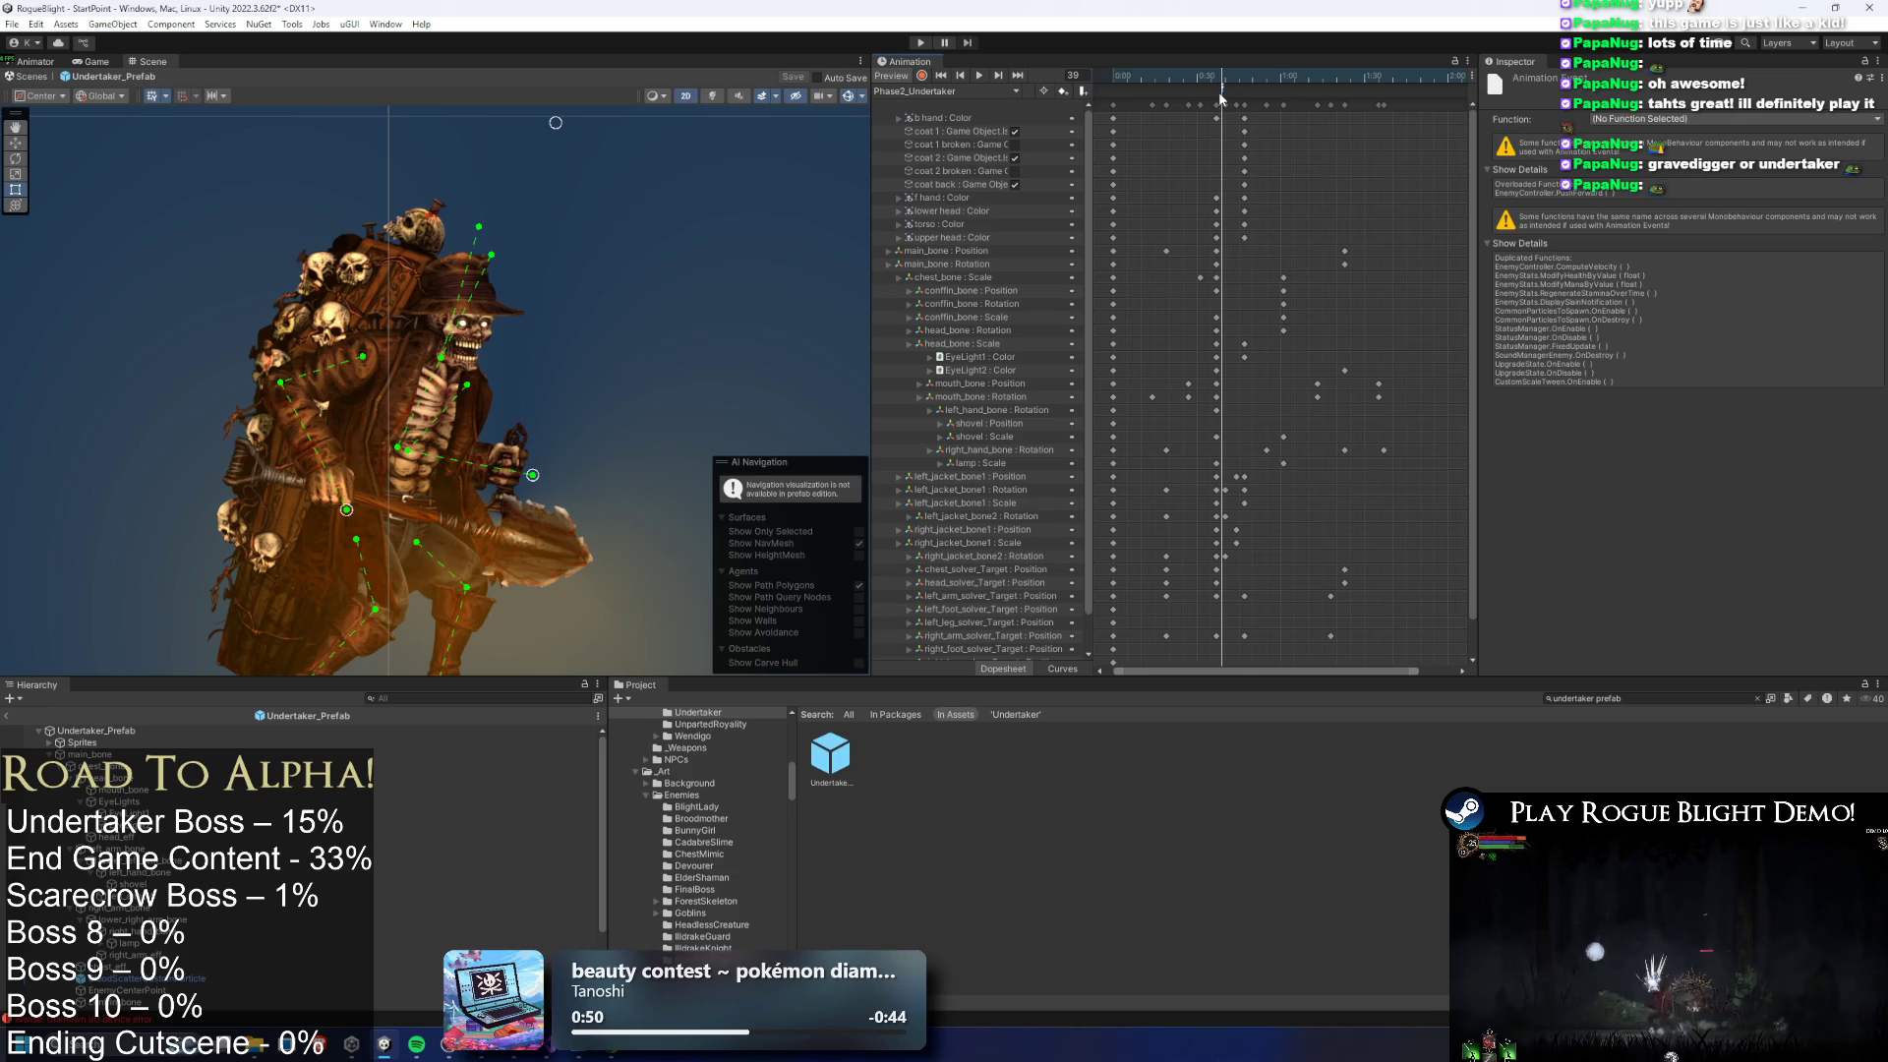
drag(1217, 93, 1210, 86)
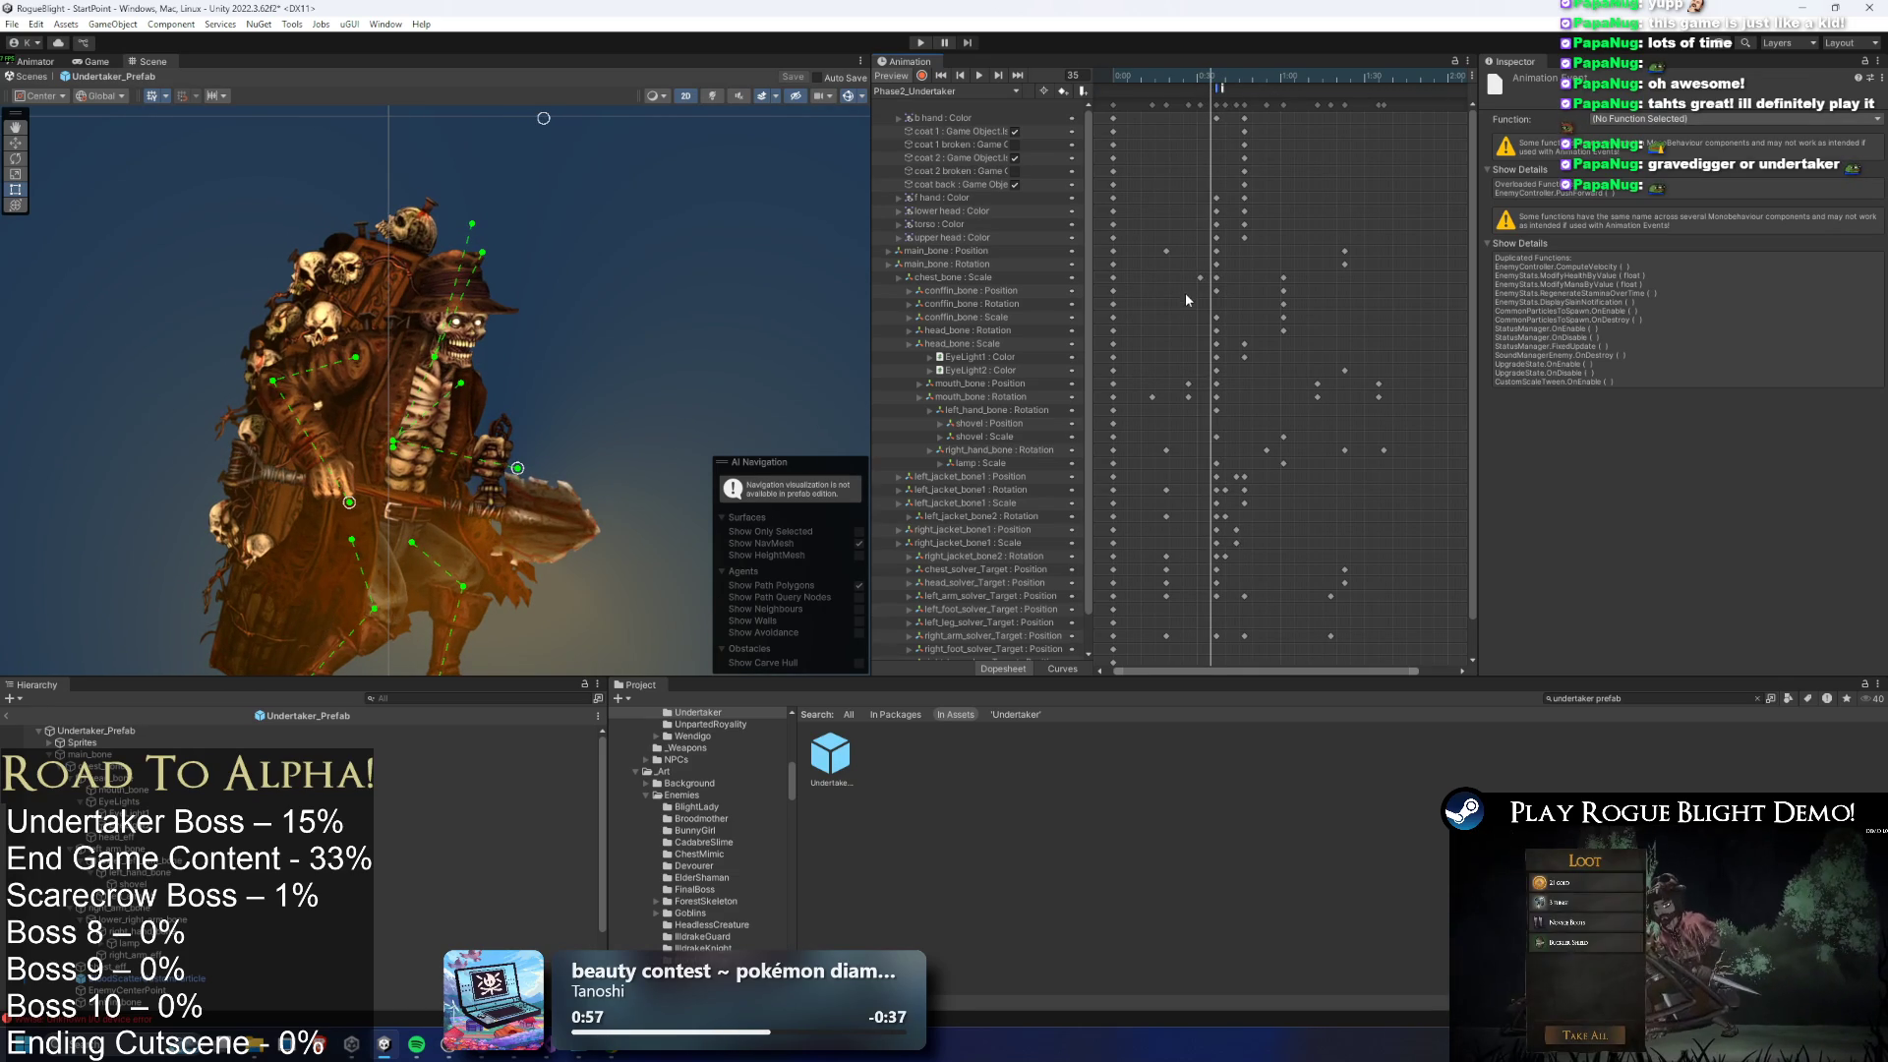
mouse_move(1183, 396)
mouse_down()
mouse_move(1229, 379)
mouse_move(1220, 398)
mouse_up()
drag(1216, 87, 1216, 85)
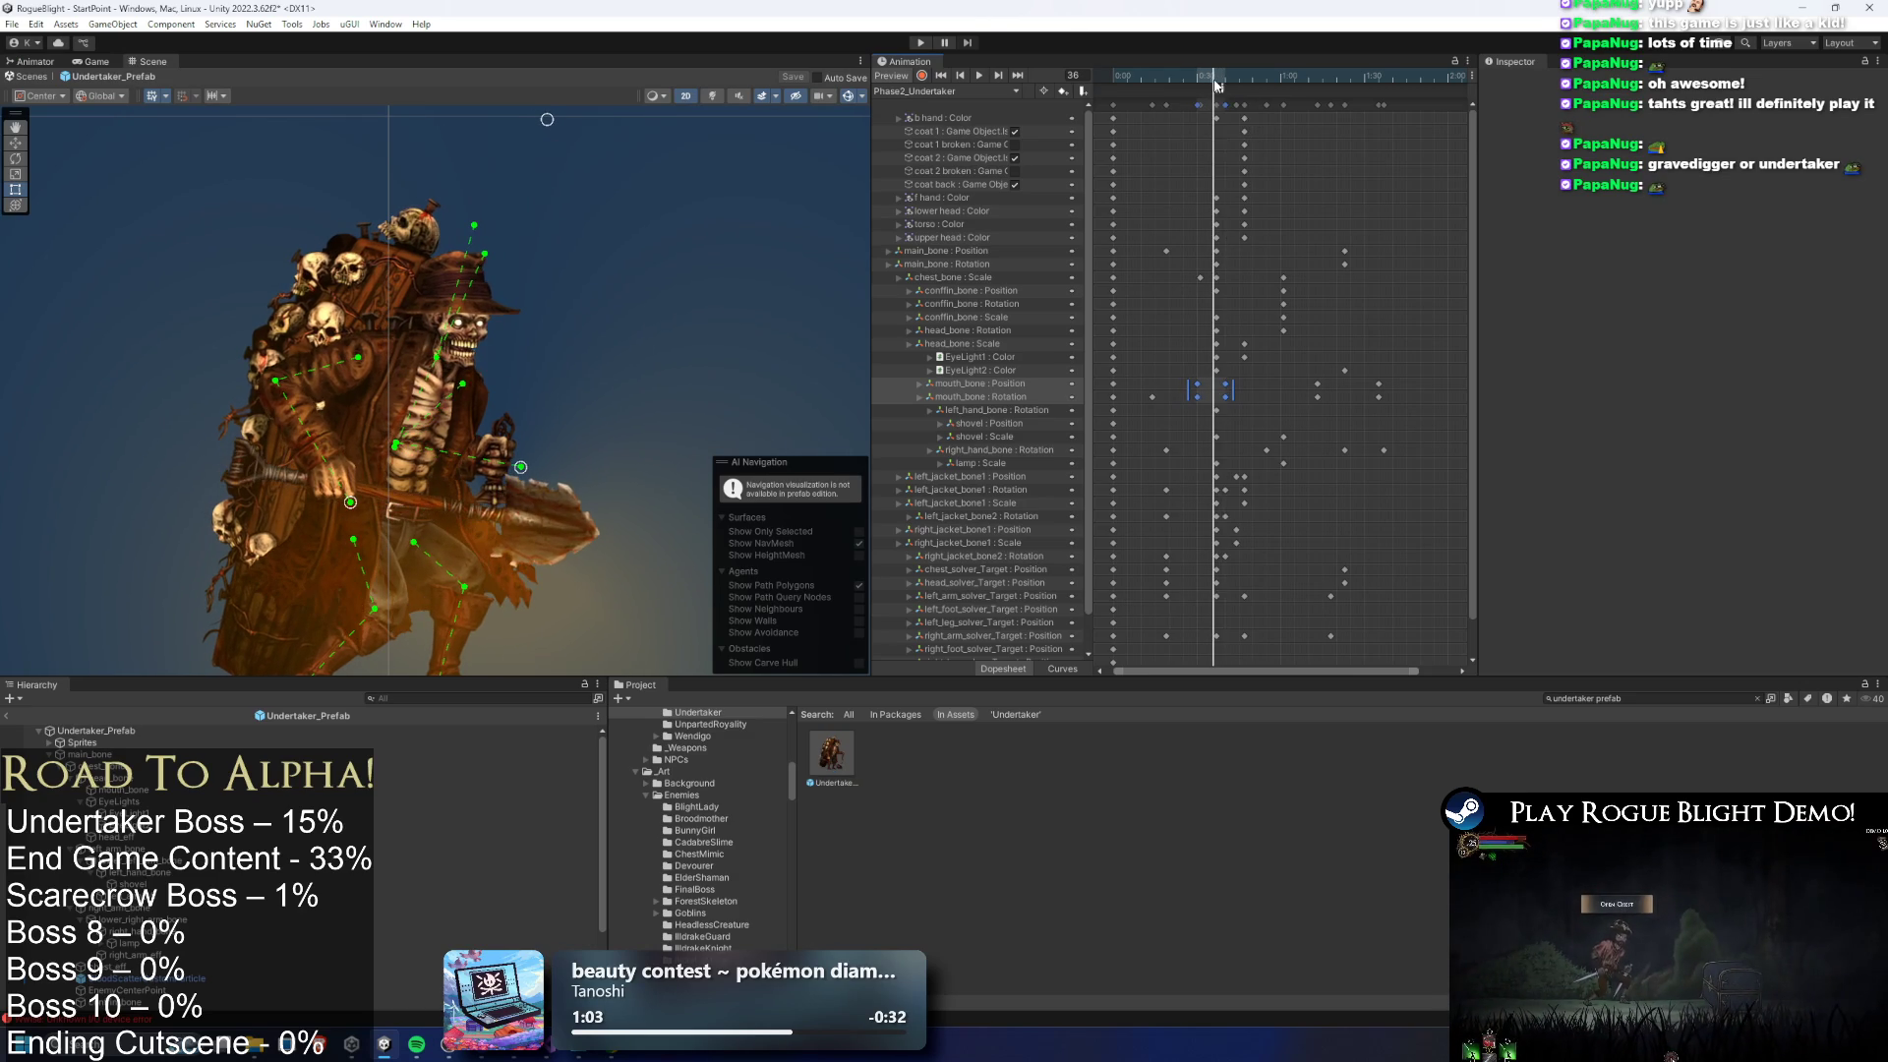
Make the event call ScreenShake StartScreenShake(int), then enter Play mode
click(1218, 92)
click(1730, 119)
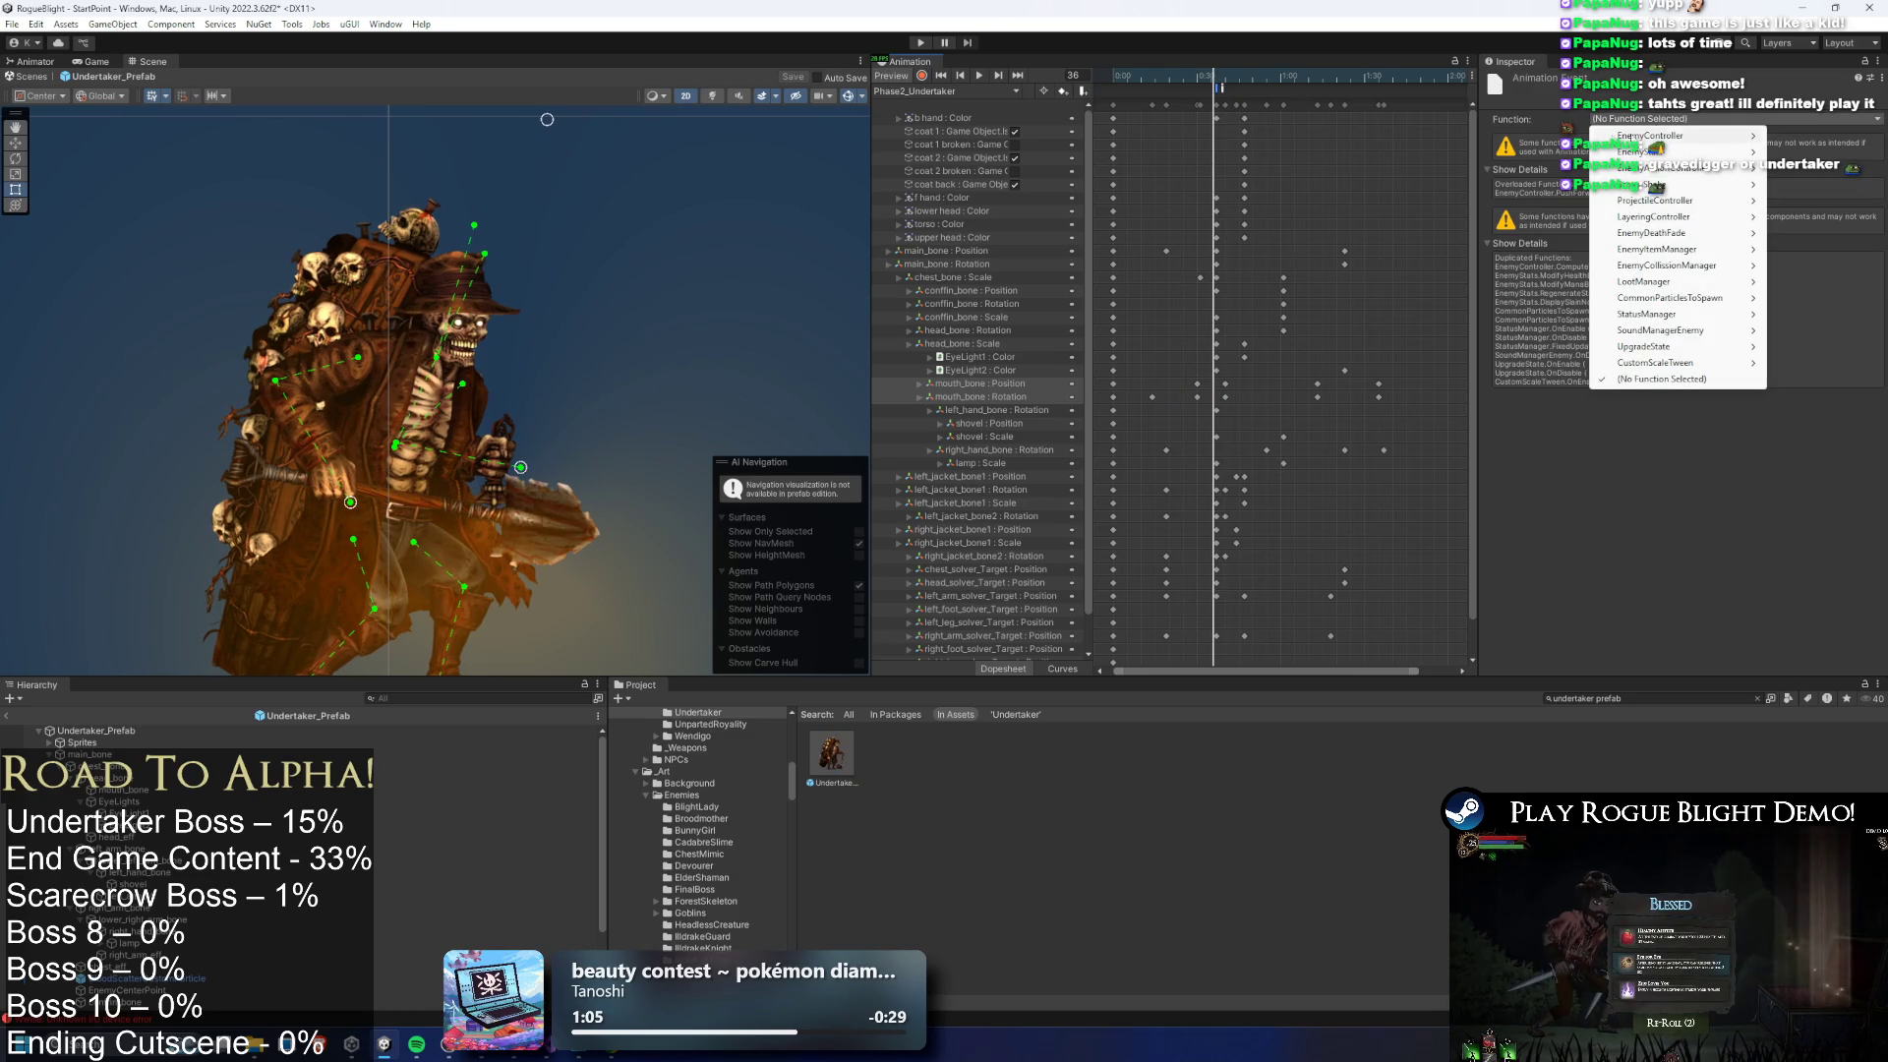
click(1701, 185)
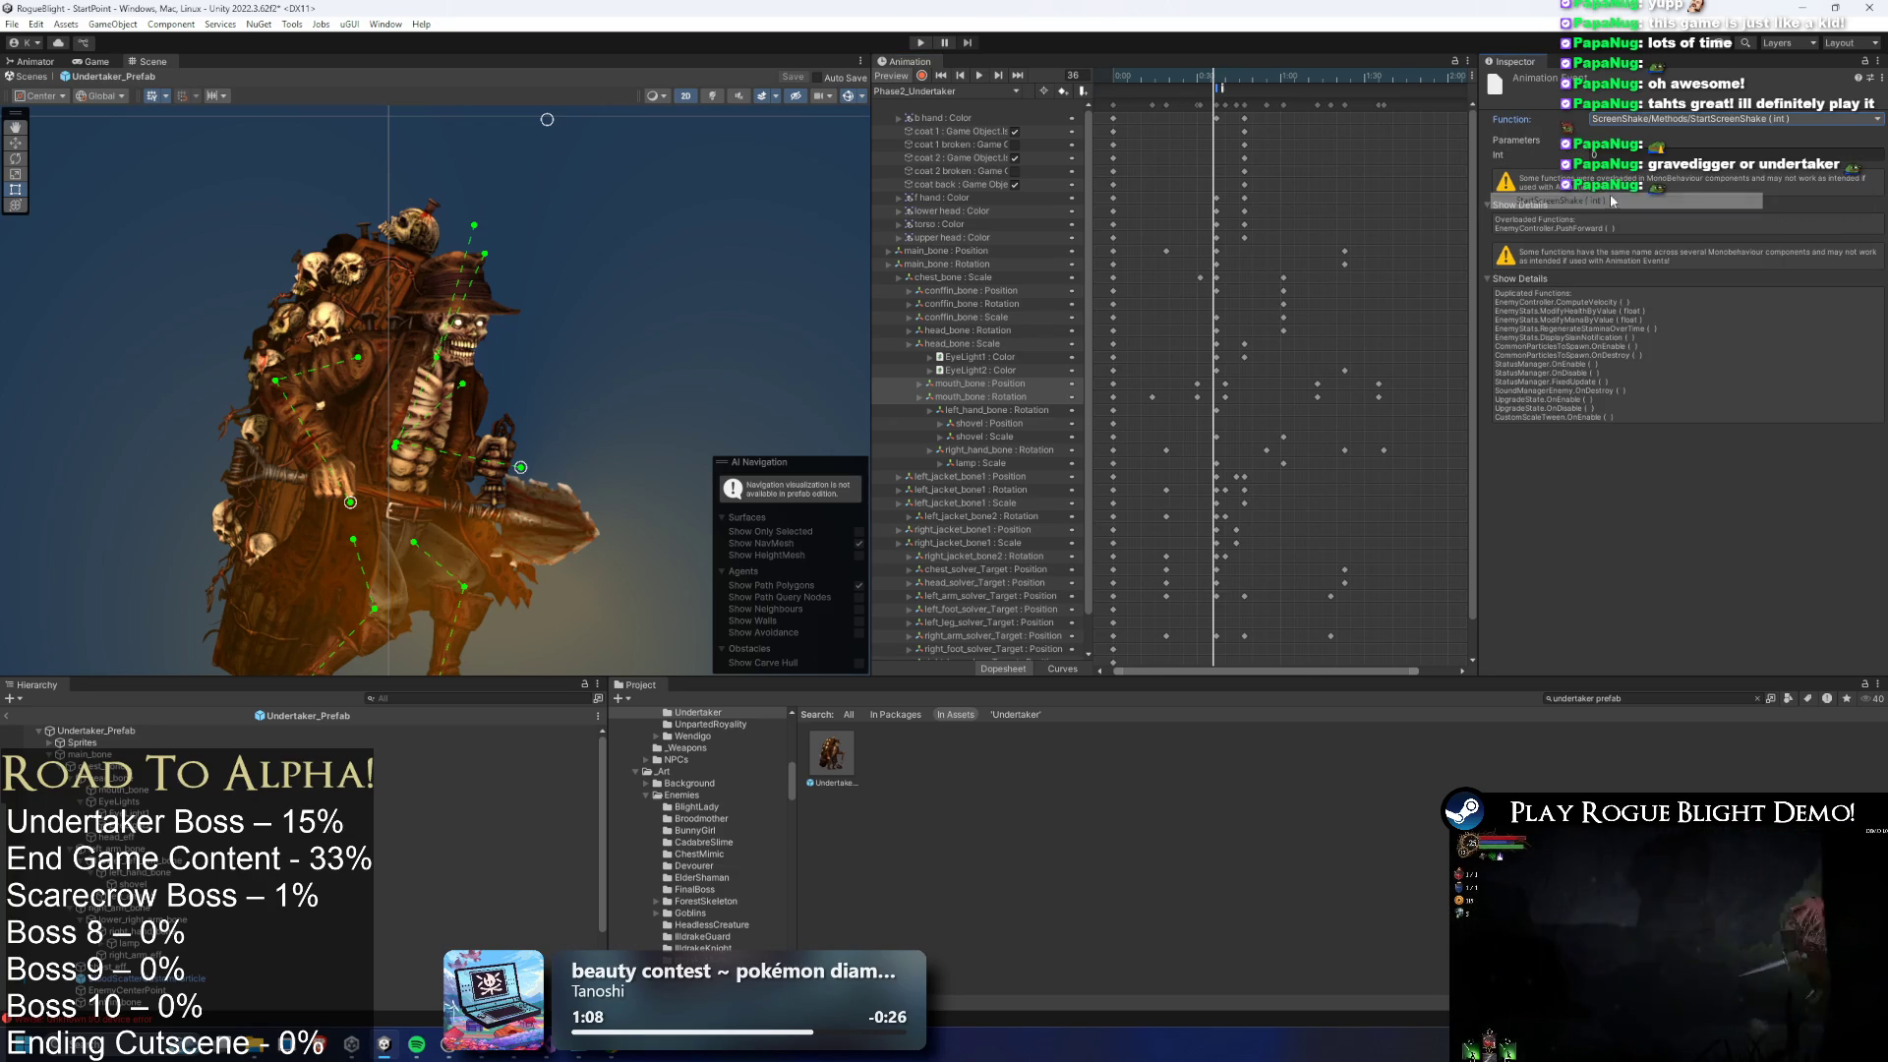
click(920, 42)
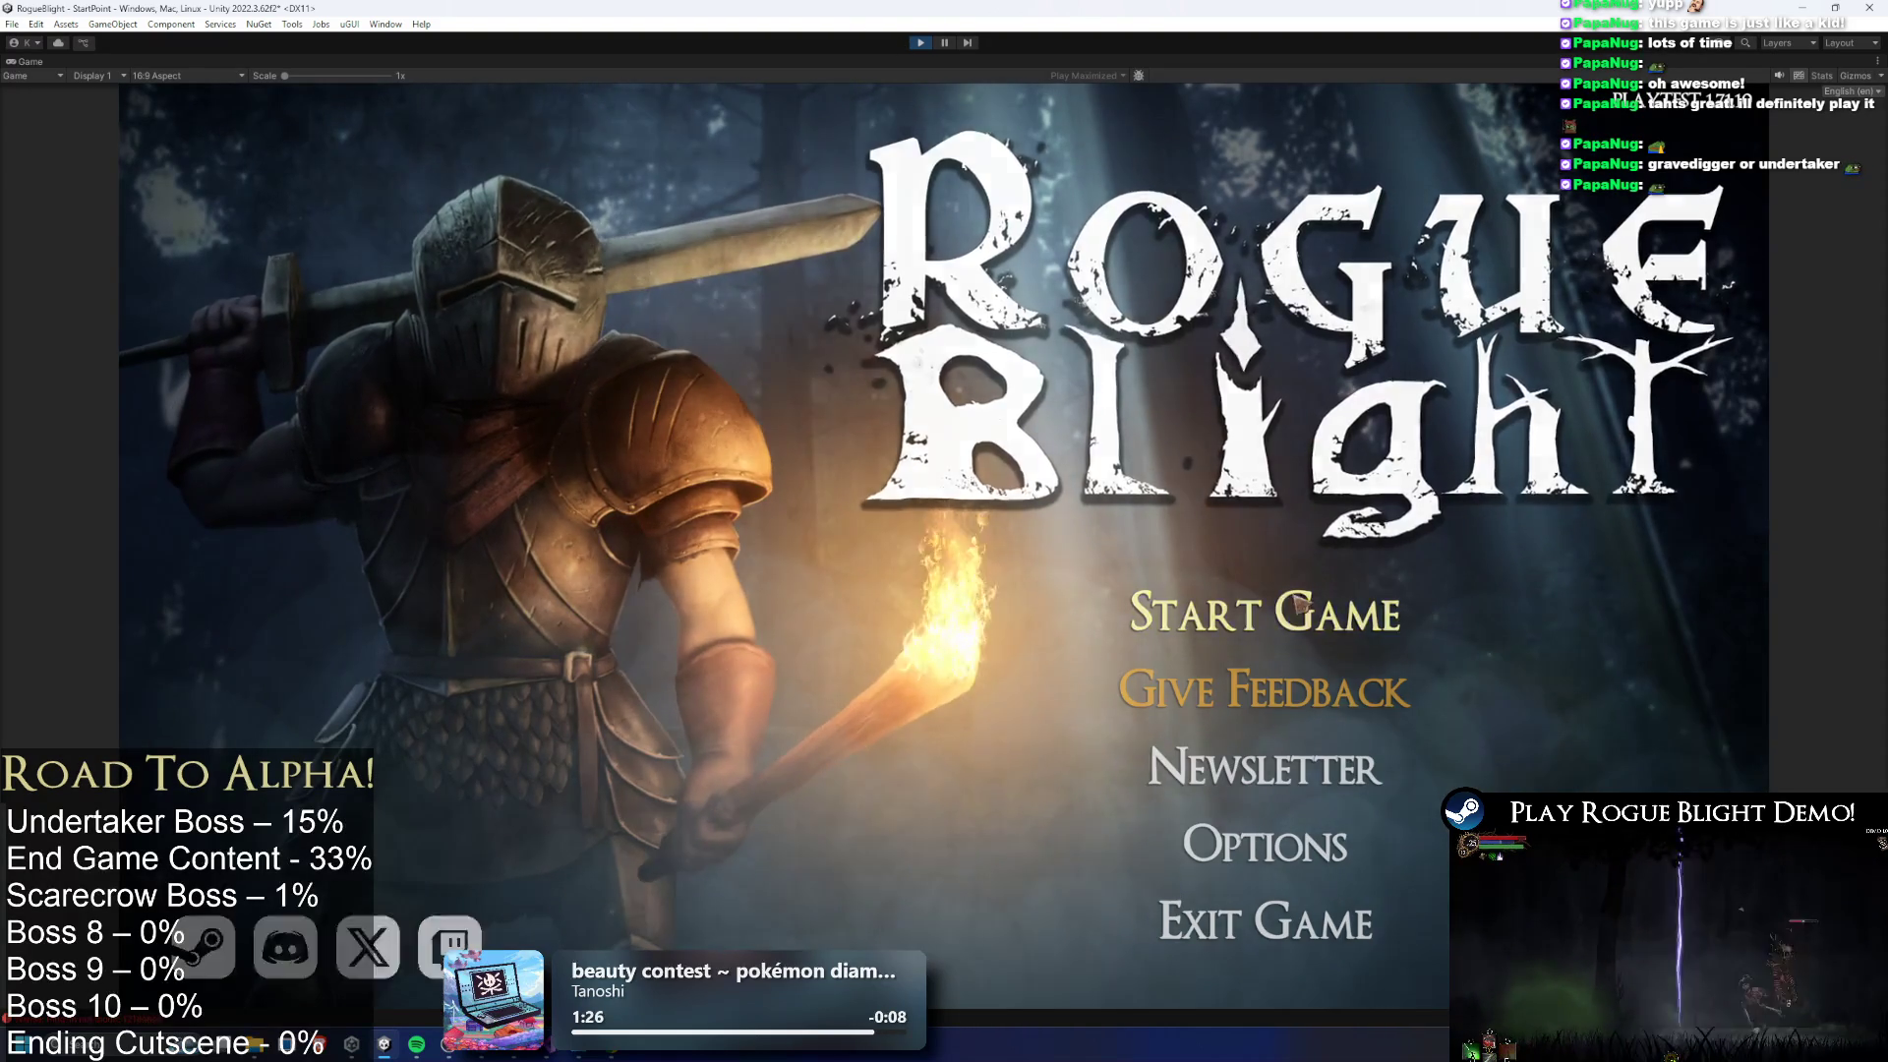
Load the first save slot, drop enemy health to 1 with the cheat key, then stop playing
click(1264, 614)
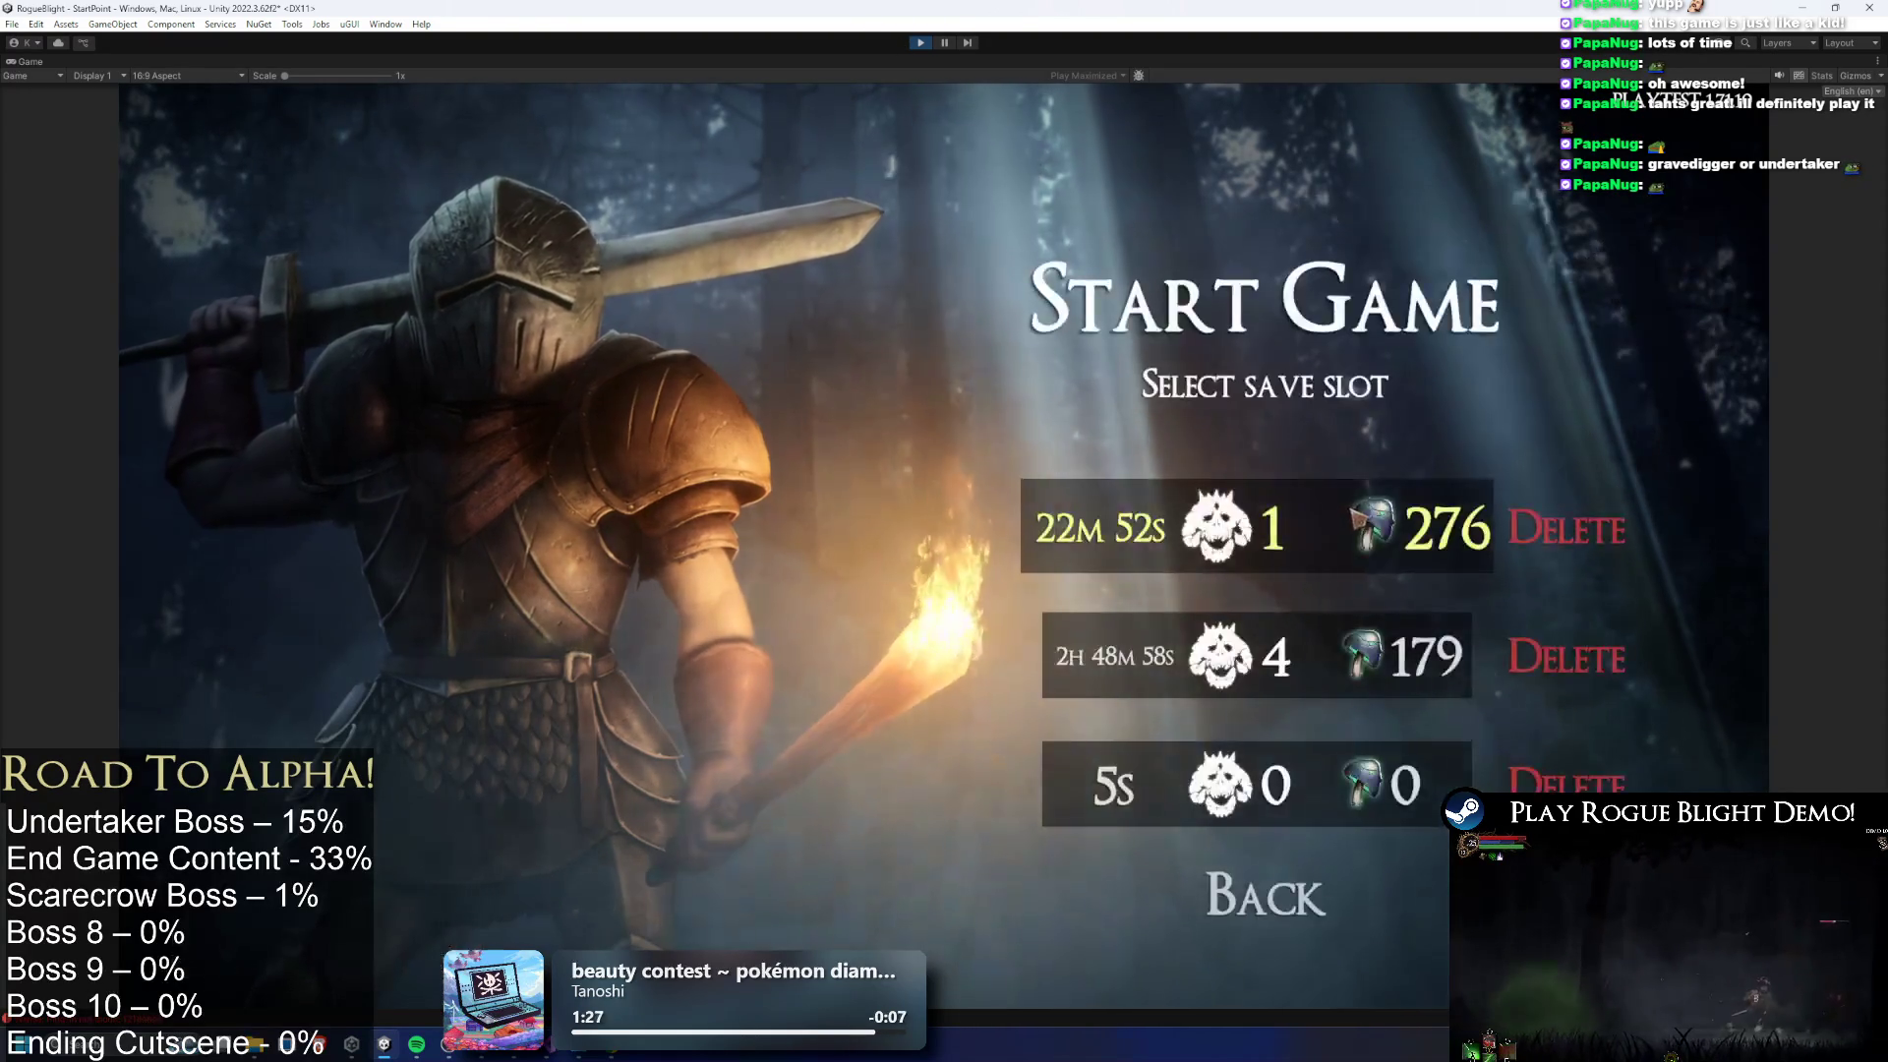
click(1357, 517)
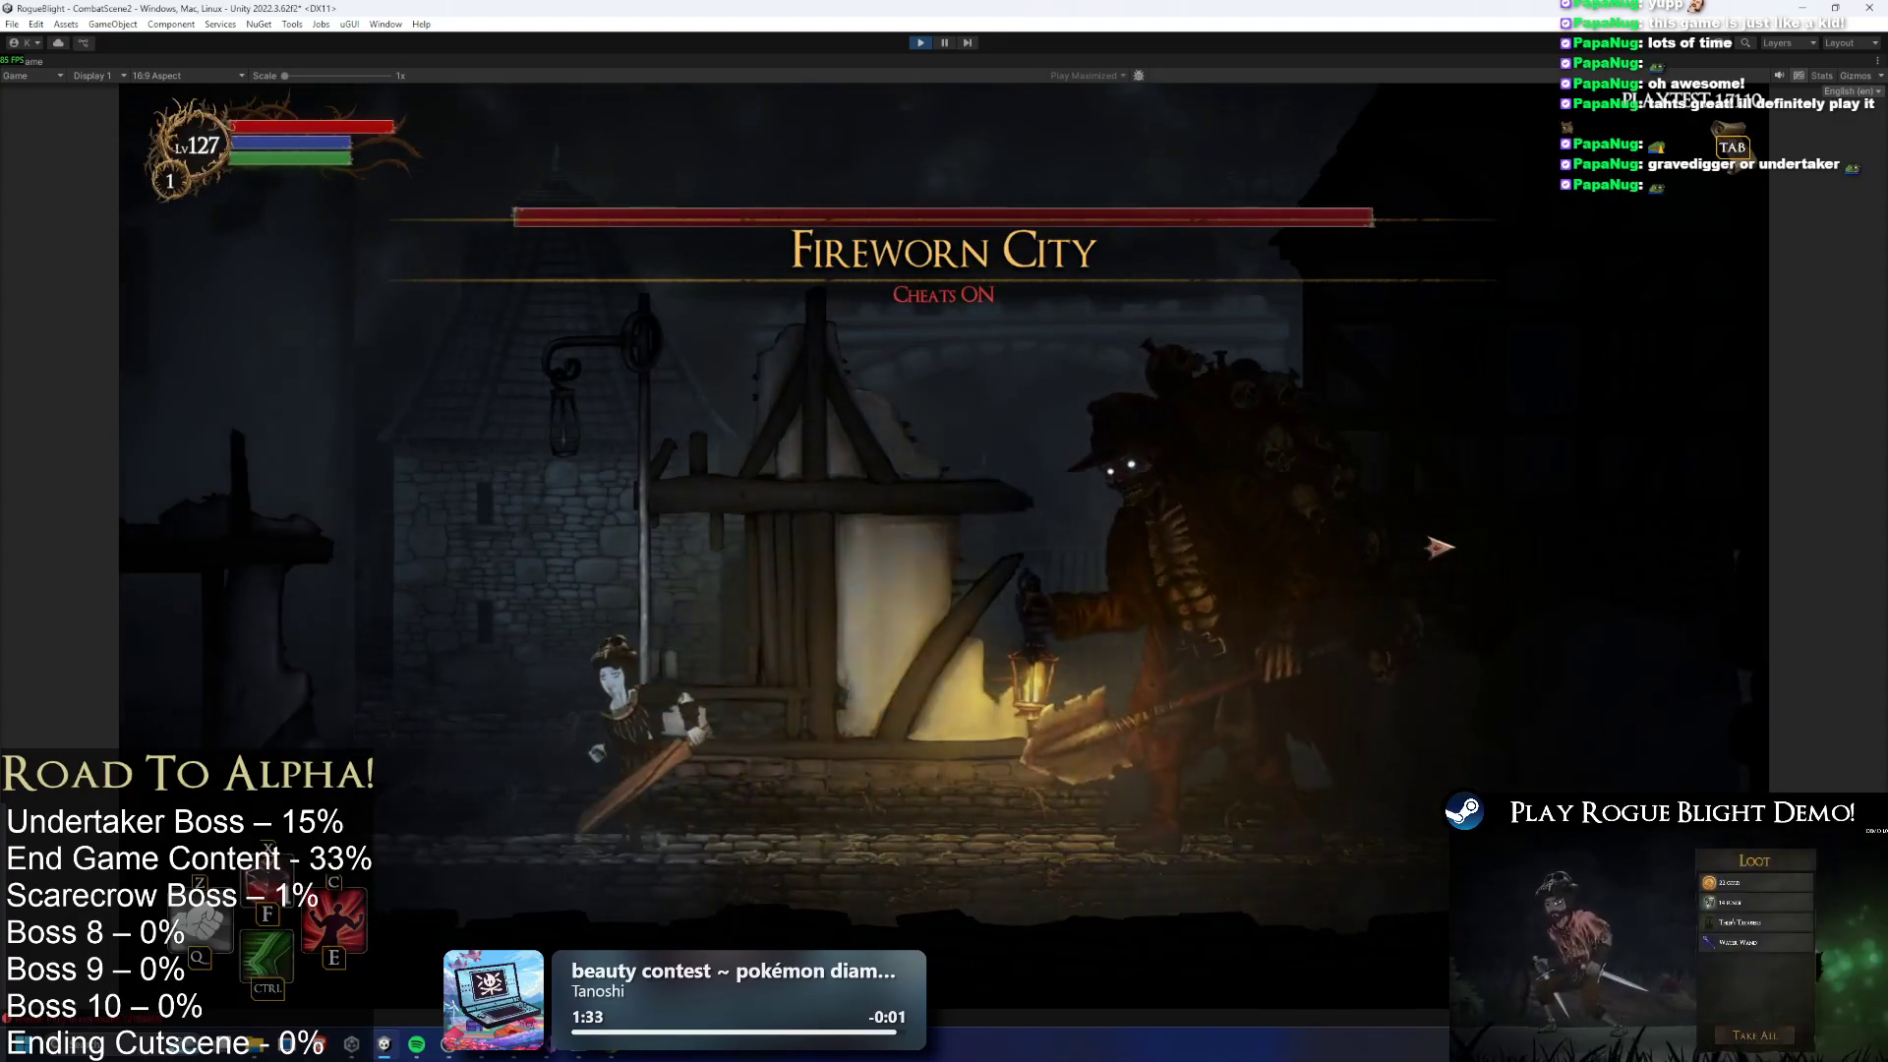
key(k)
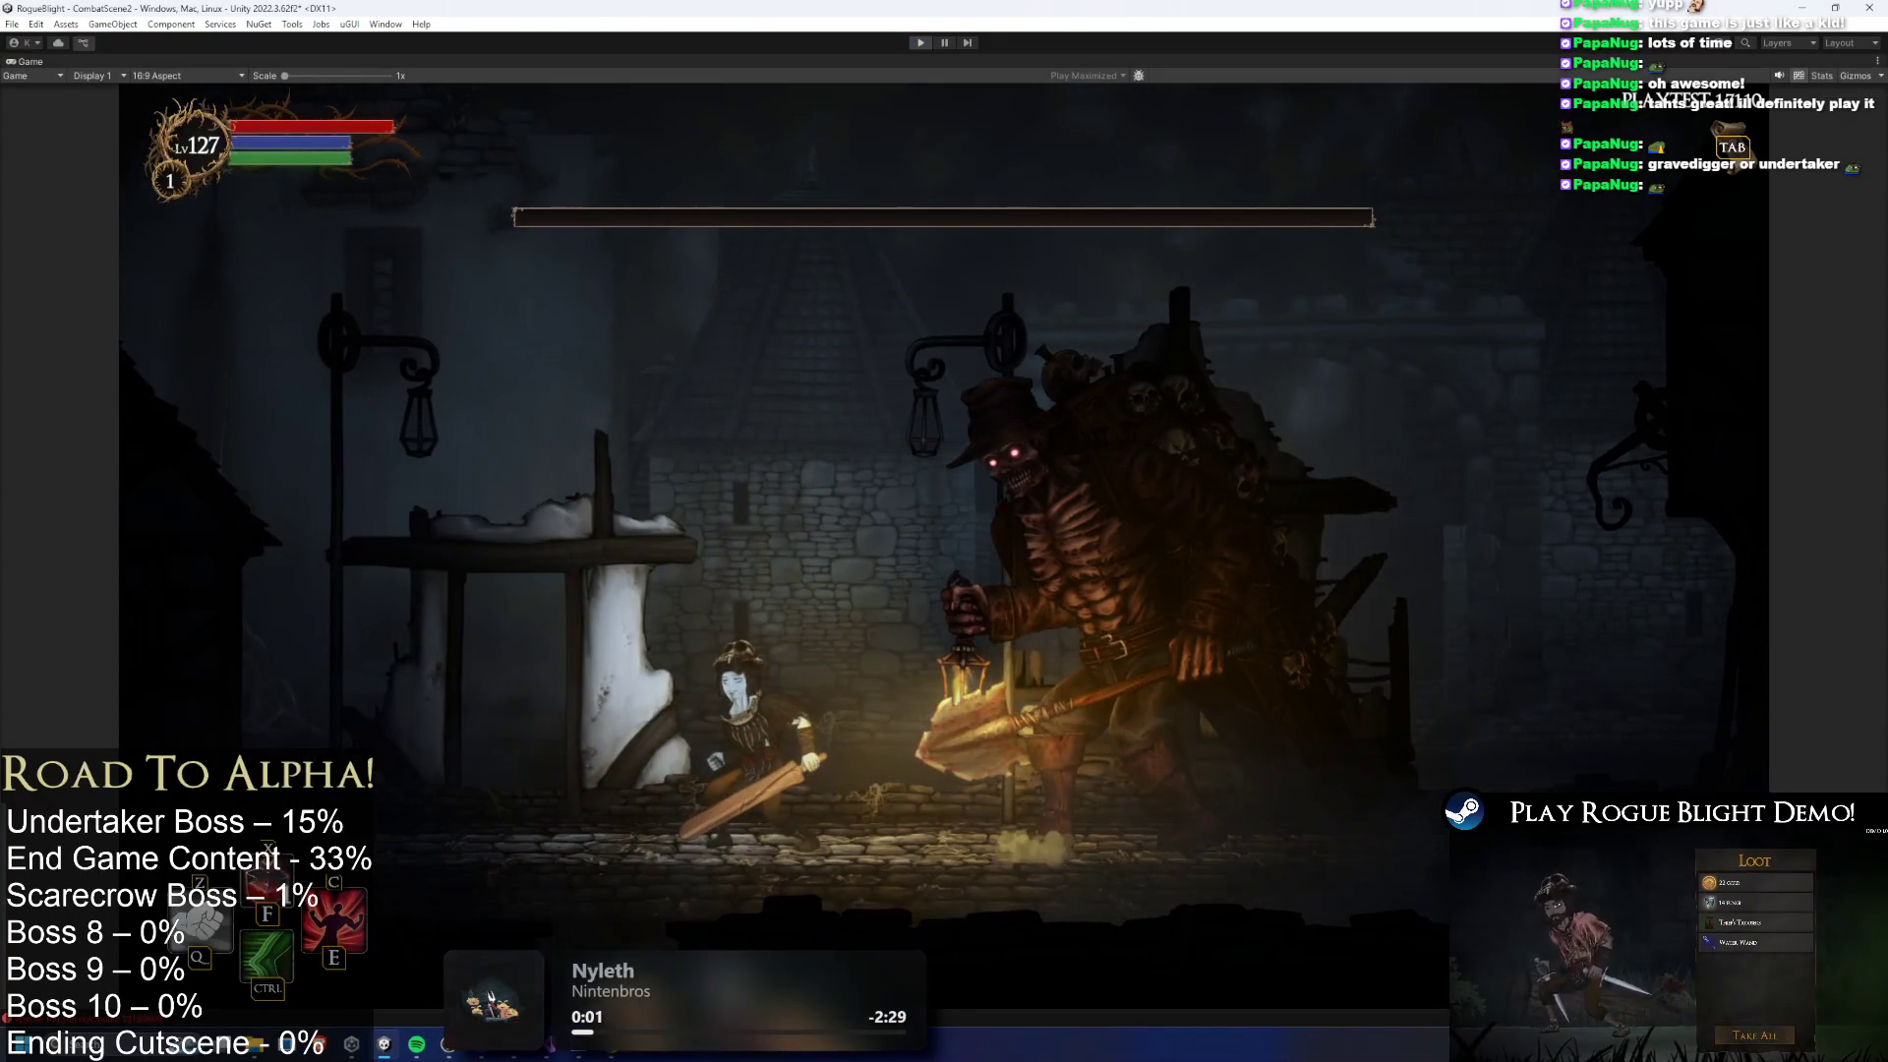
key(ctrl+p)
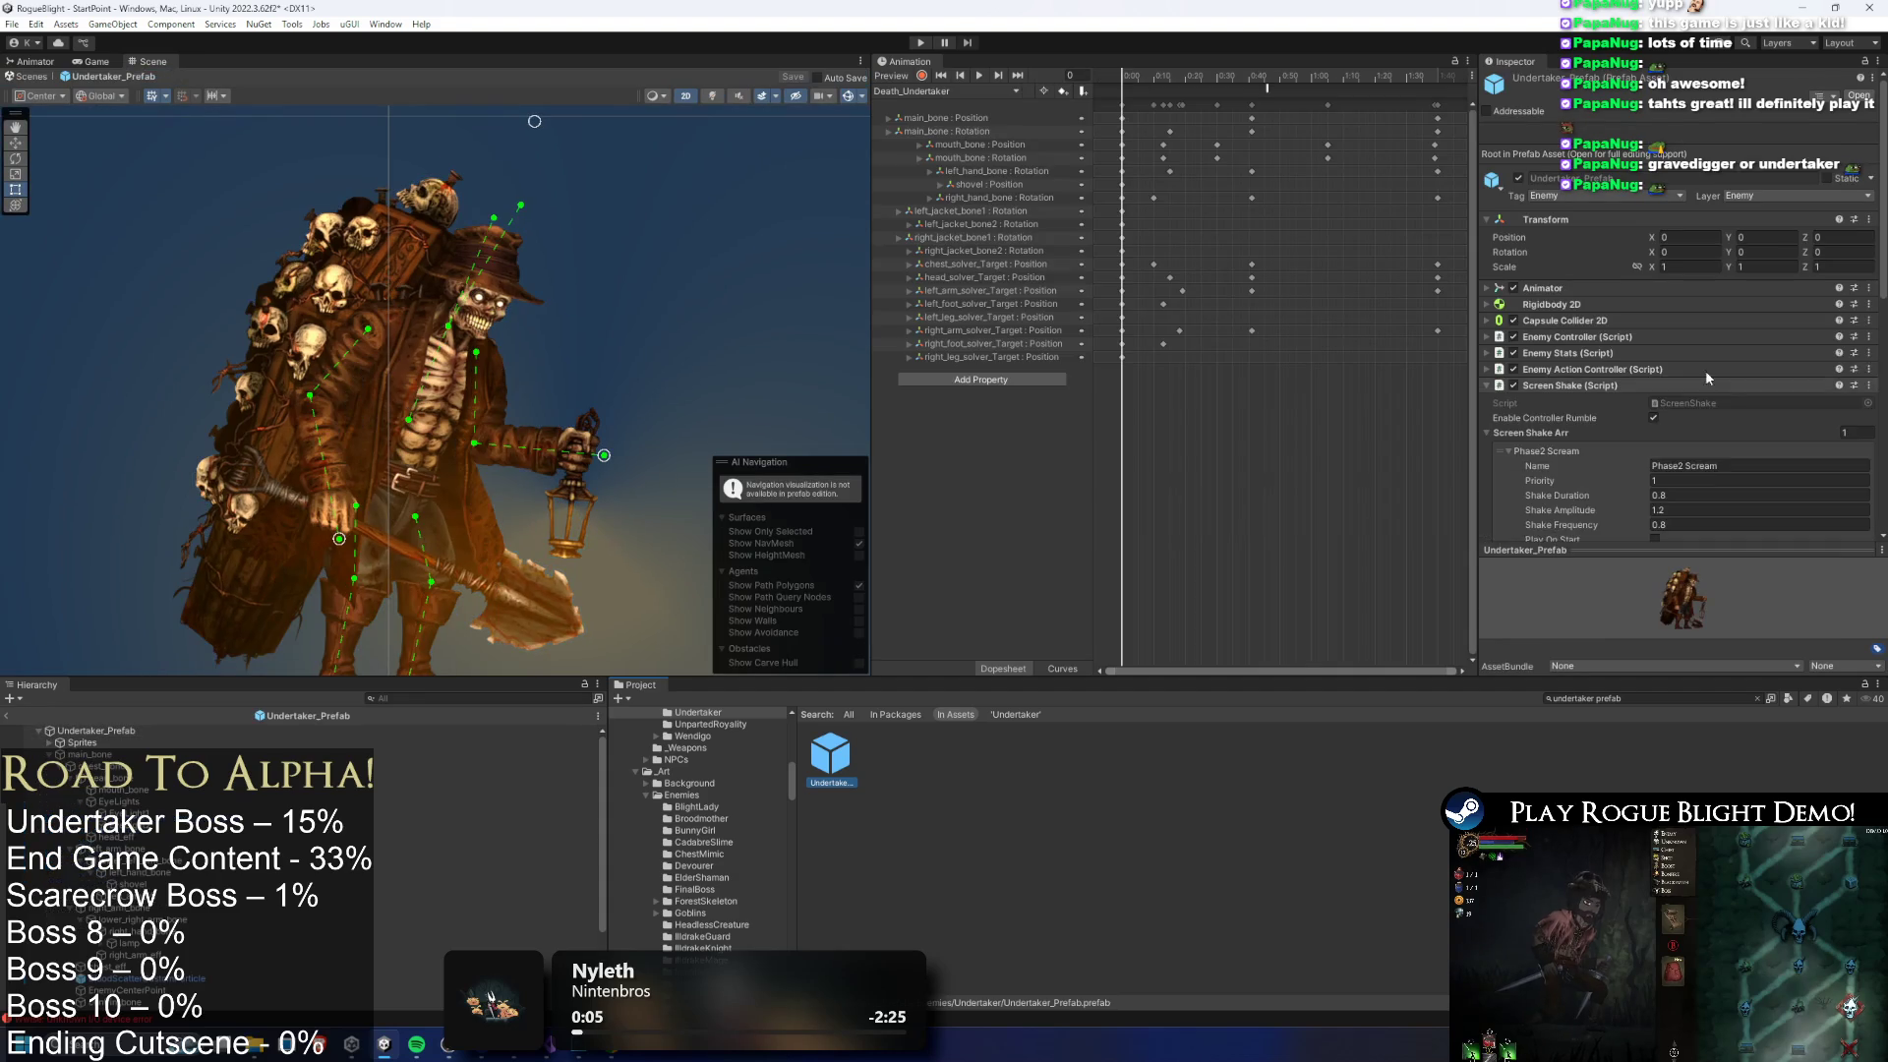
Set the Phase2 Scream shake frequency to 0.4 and duration to 1.2, then save the prefab
scroll(1720, 413, down, 3)
click(1750, 351)
text(0.8)
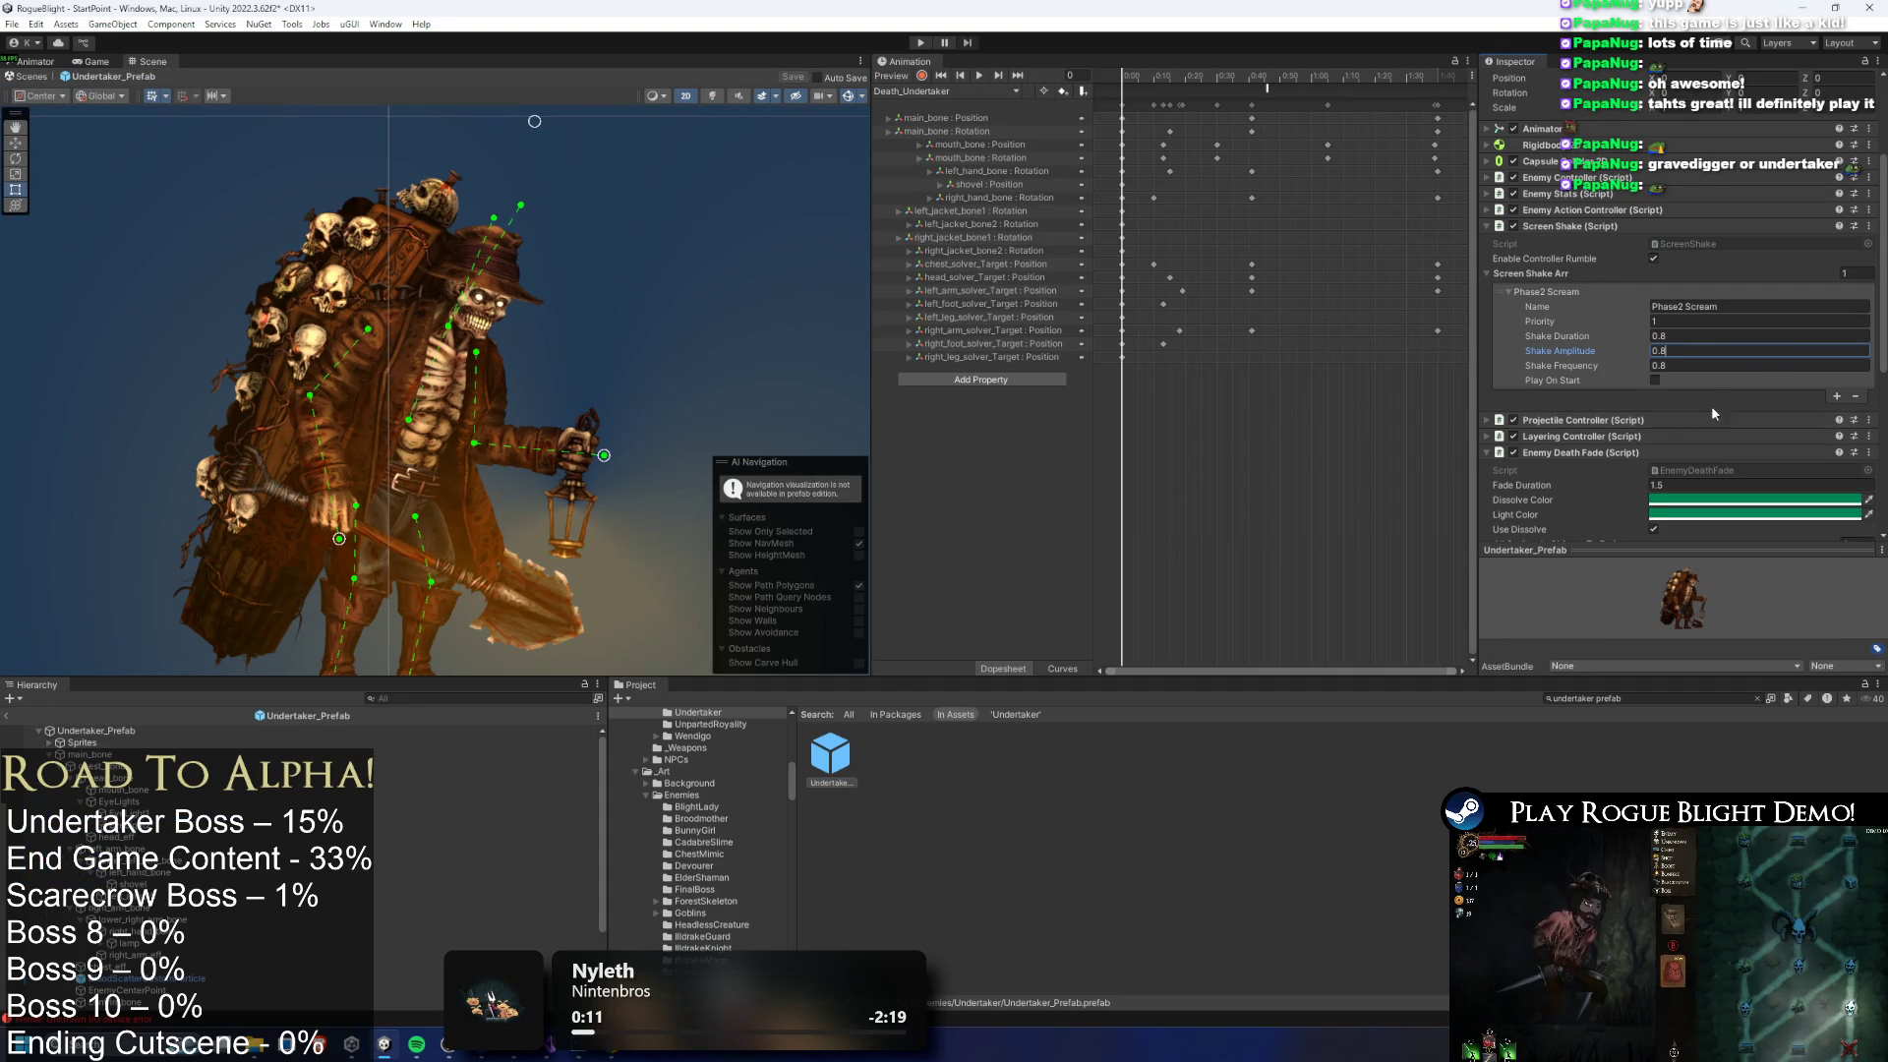
click(1669, 366)
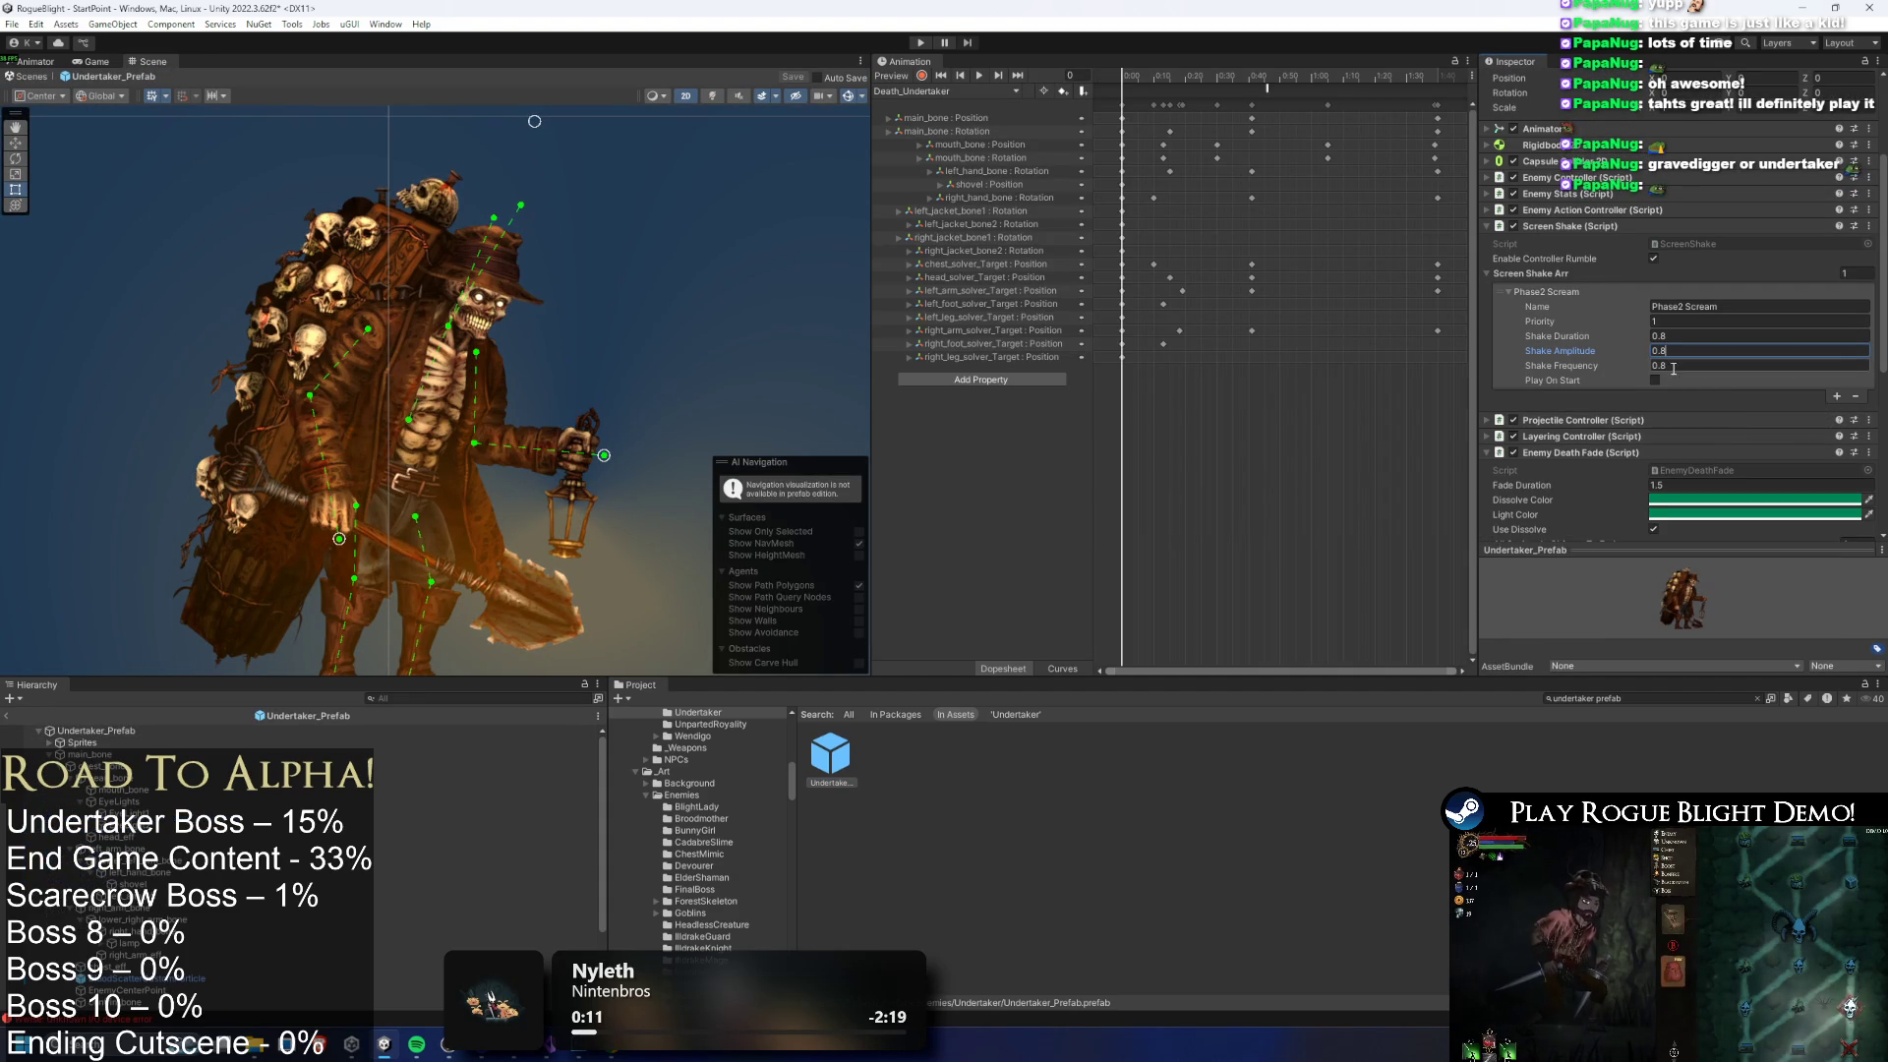
text(0.4)
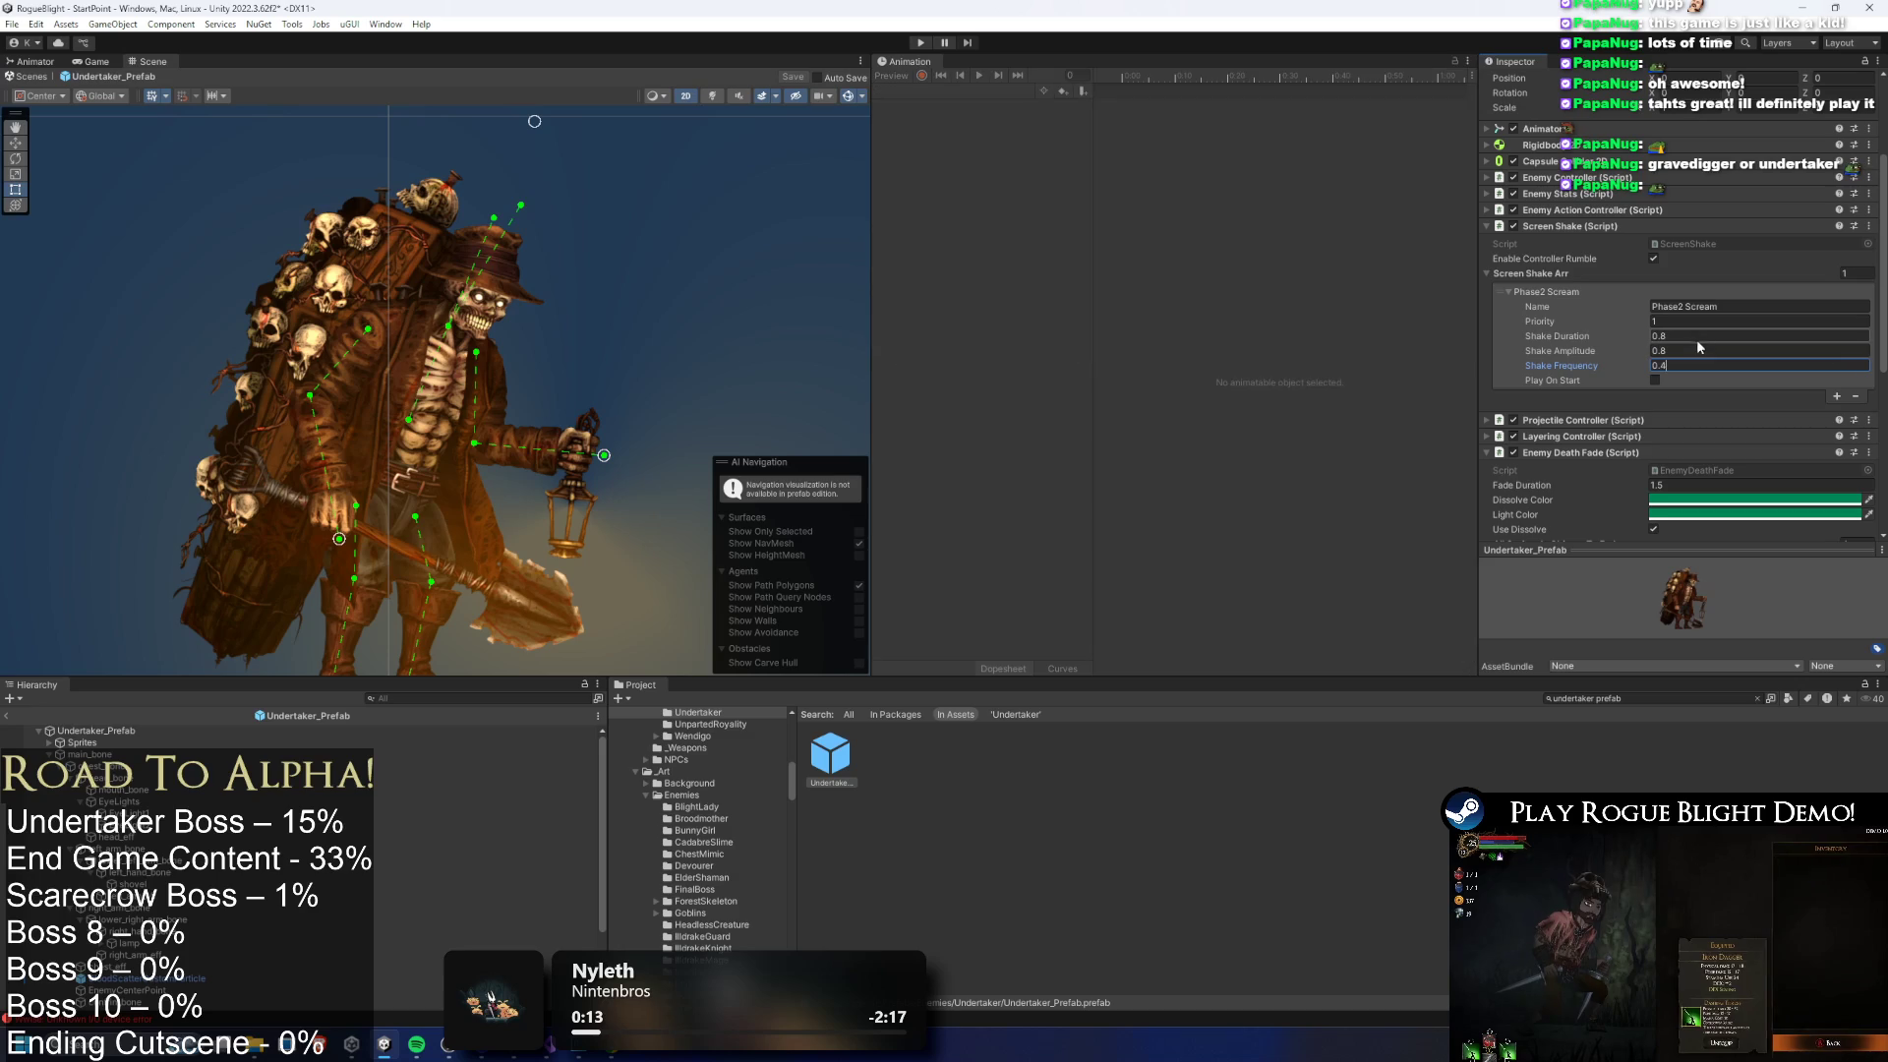
click(1730, 338)
text(1.)
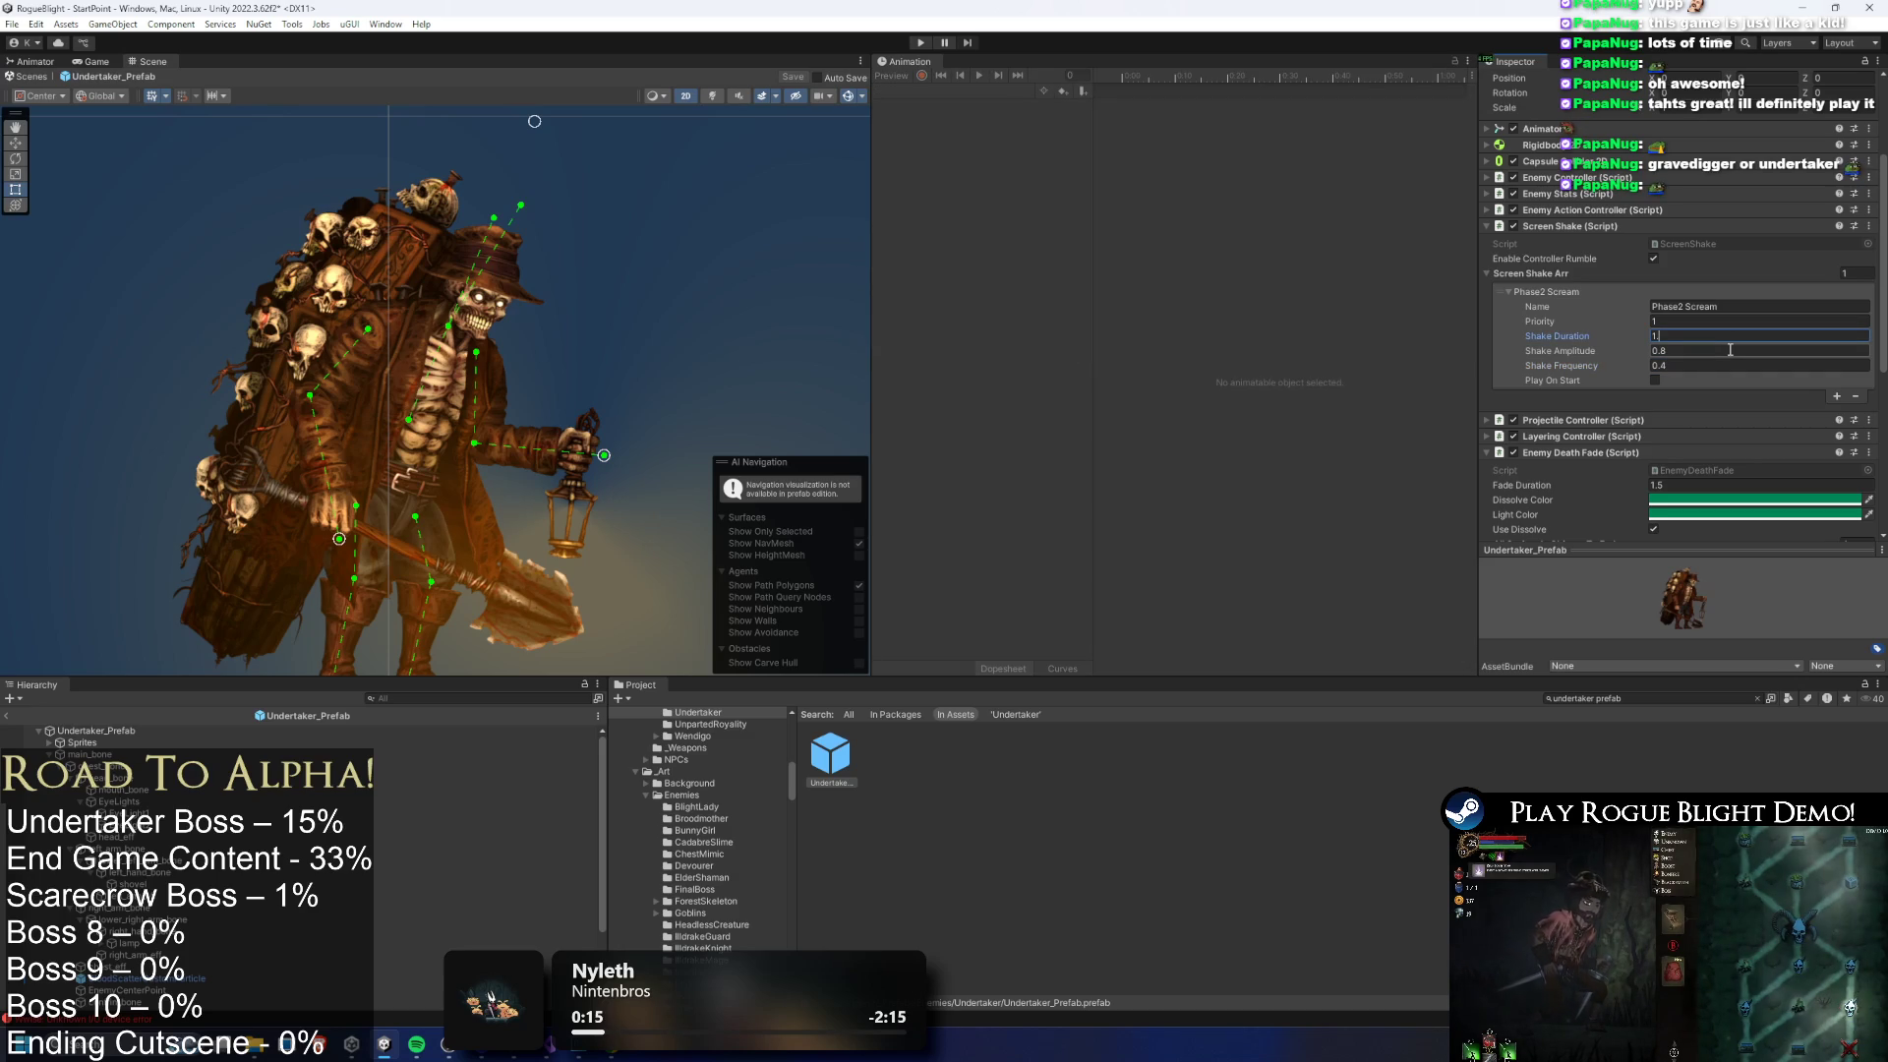
text(2)
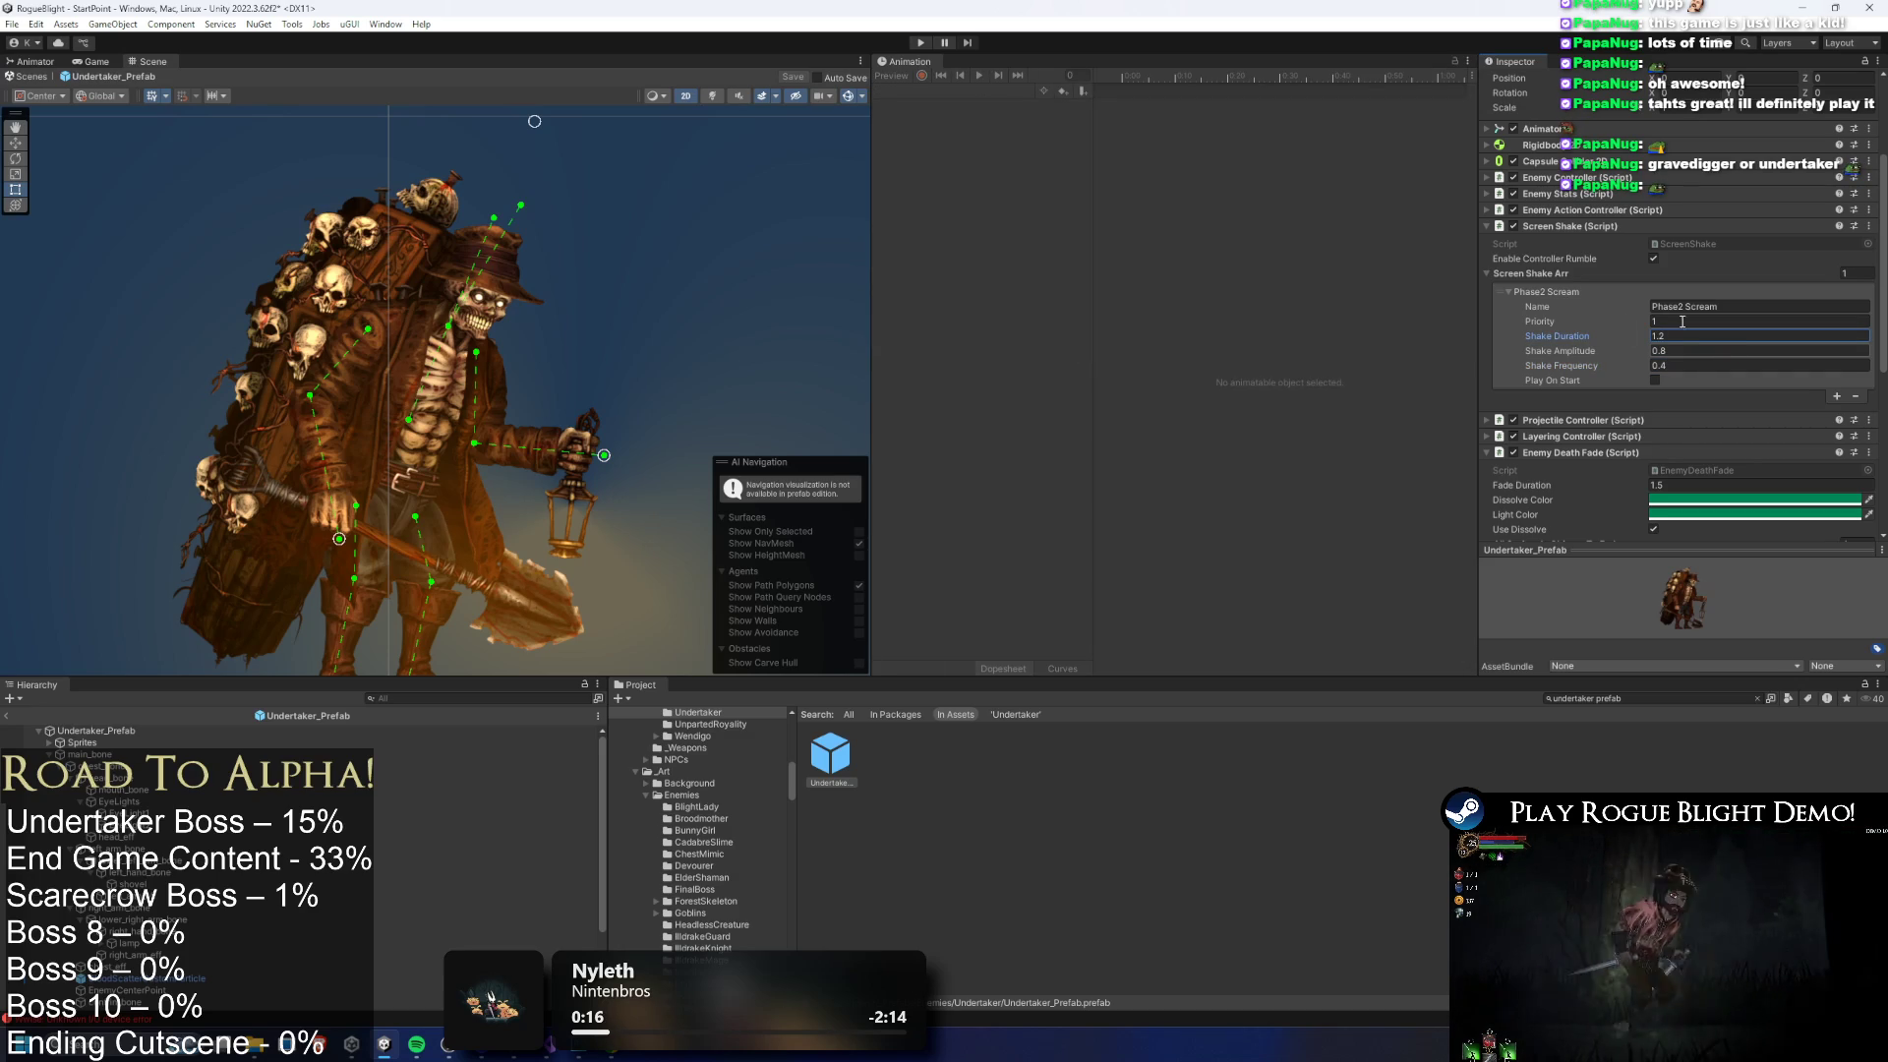
key(ctrl+s)
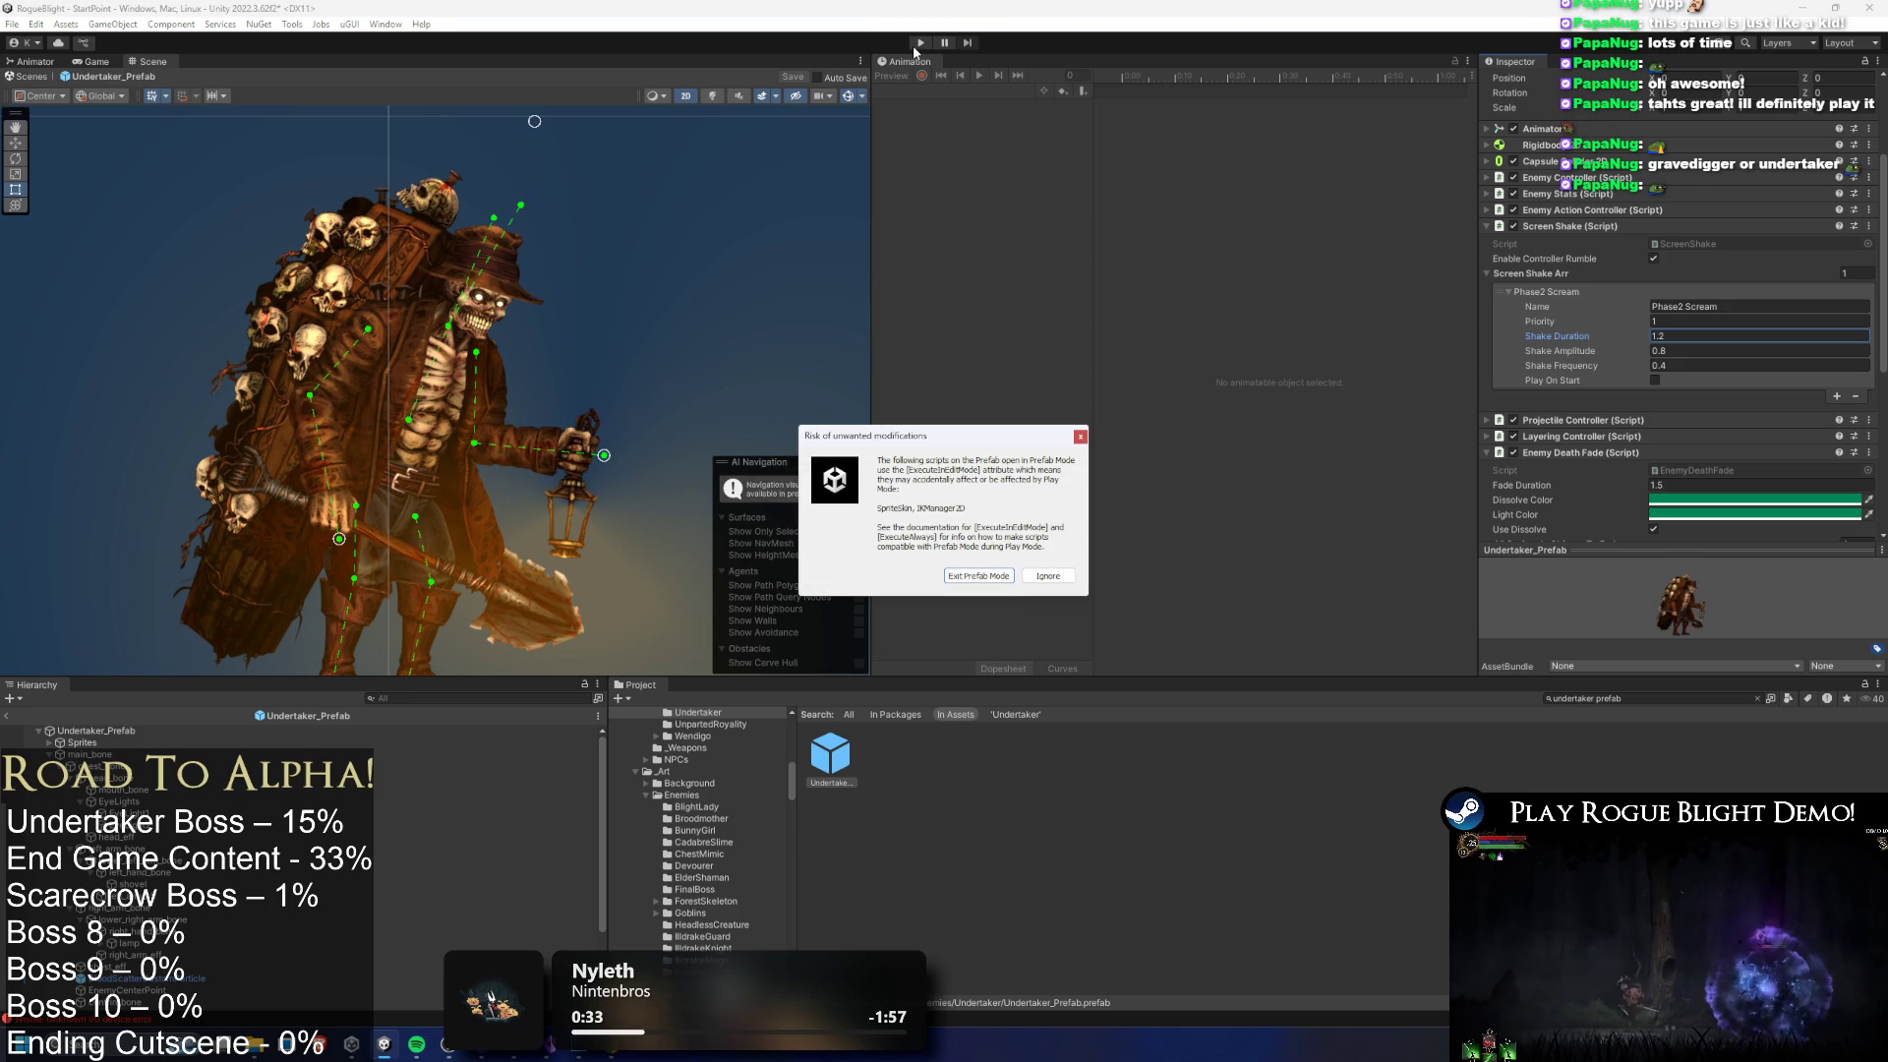
Ignore the Prefab Mode warning, load the first save slot, and apply the F1 enemy-health cheat
key(Return)
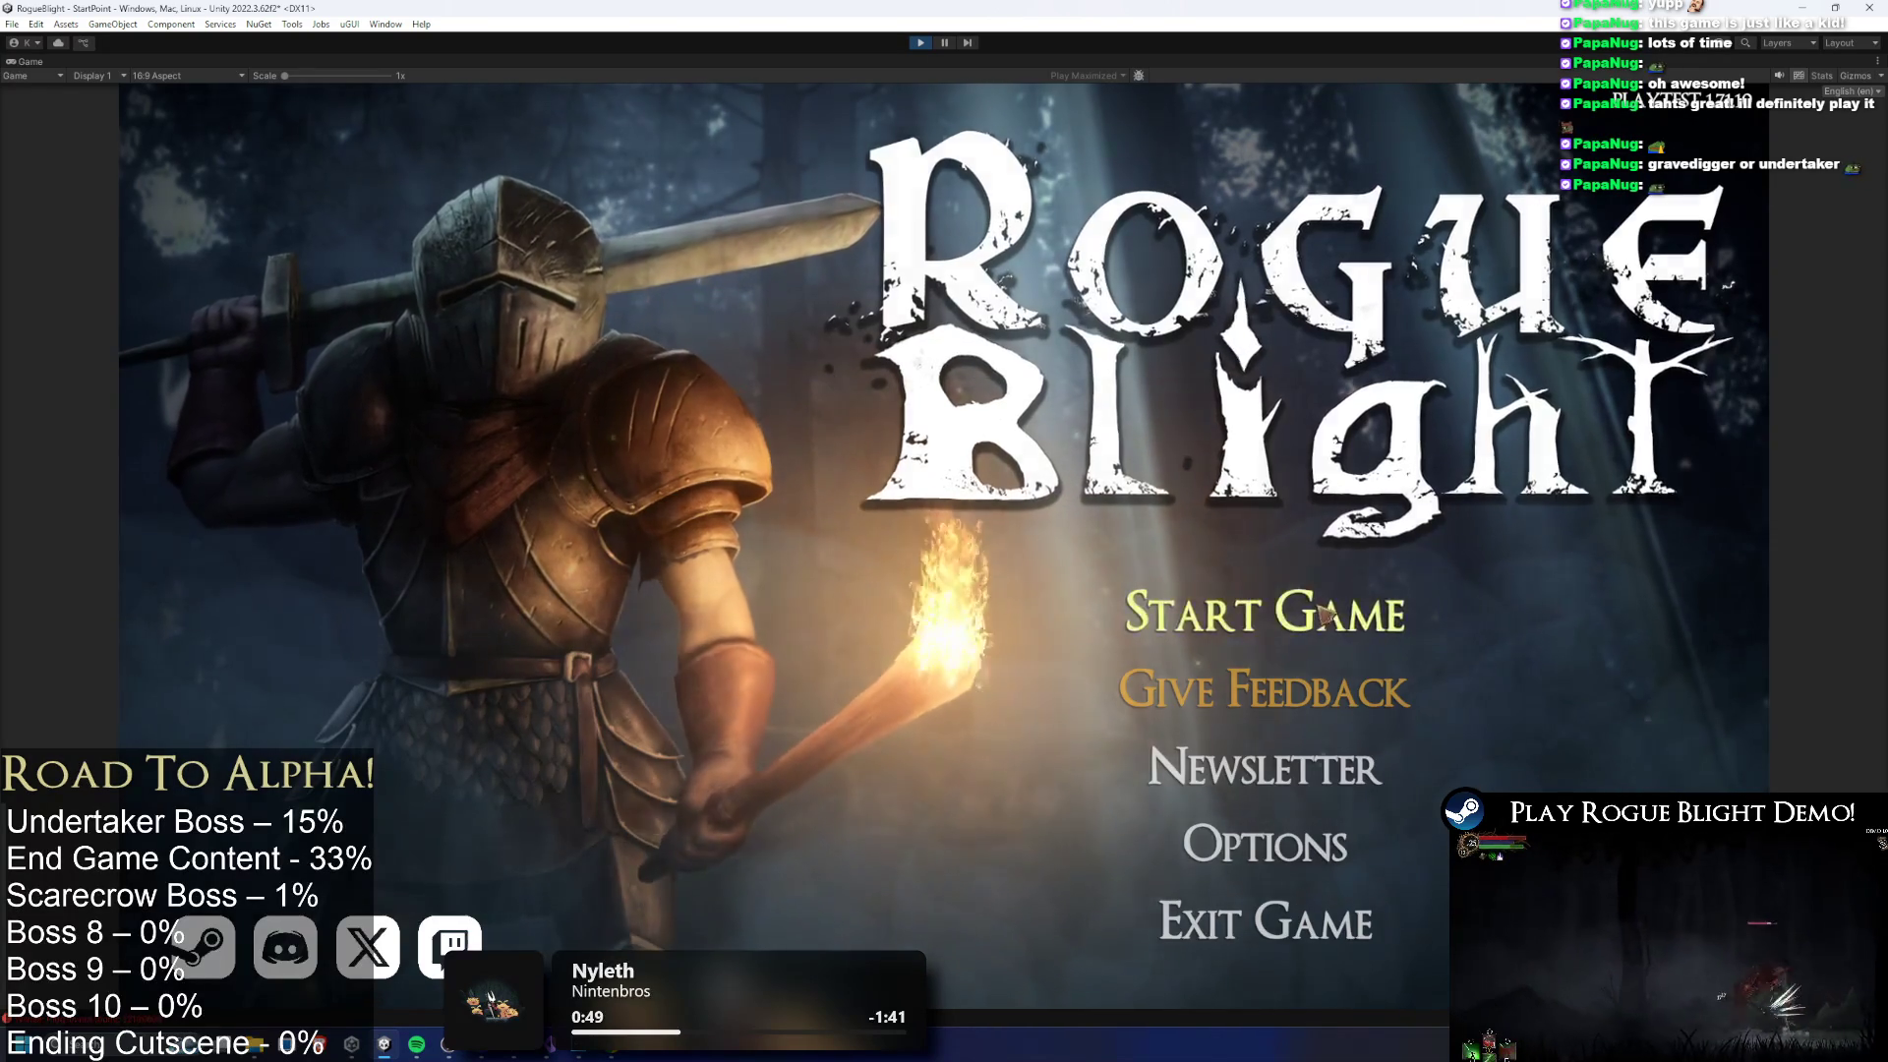
click(1266, 611)
click(1377, 653)
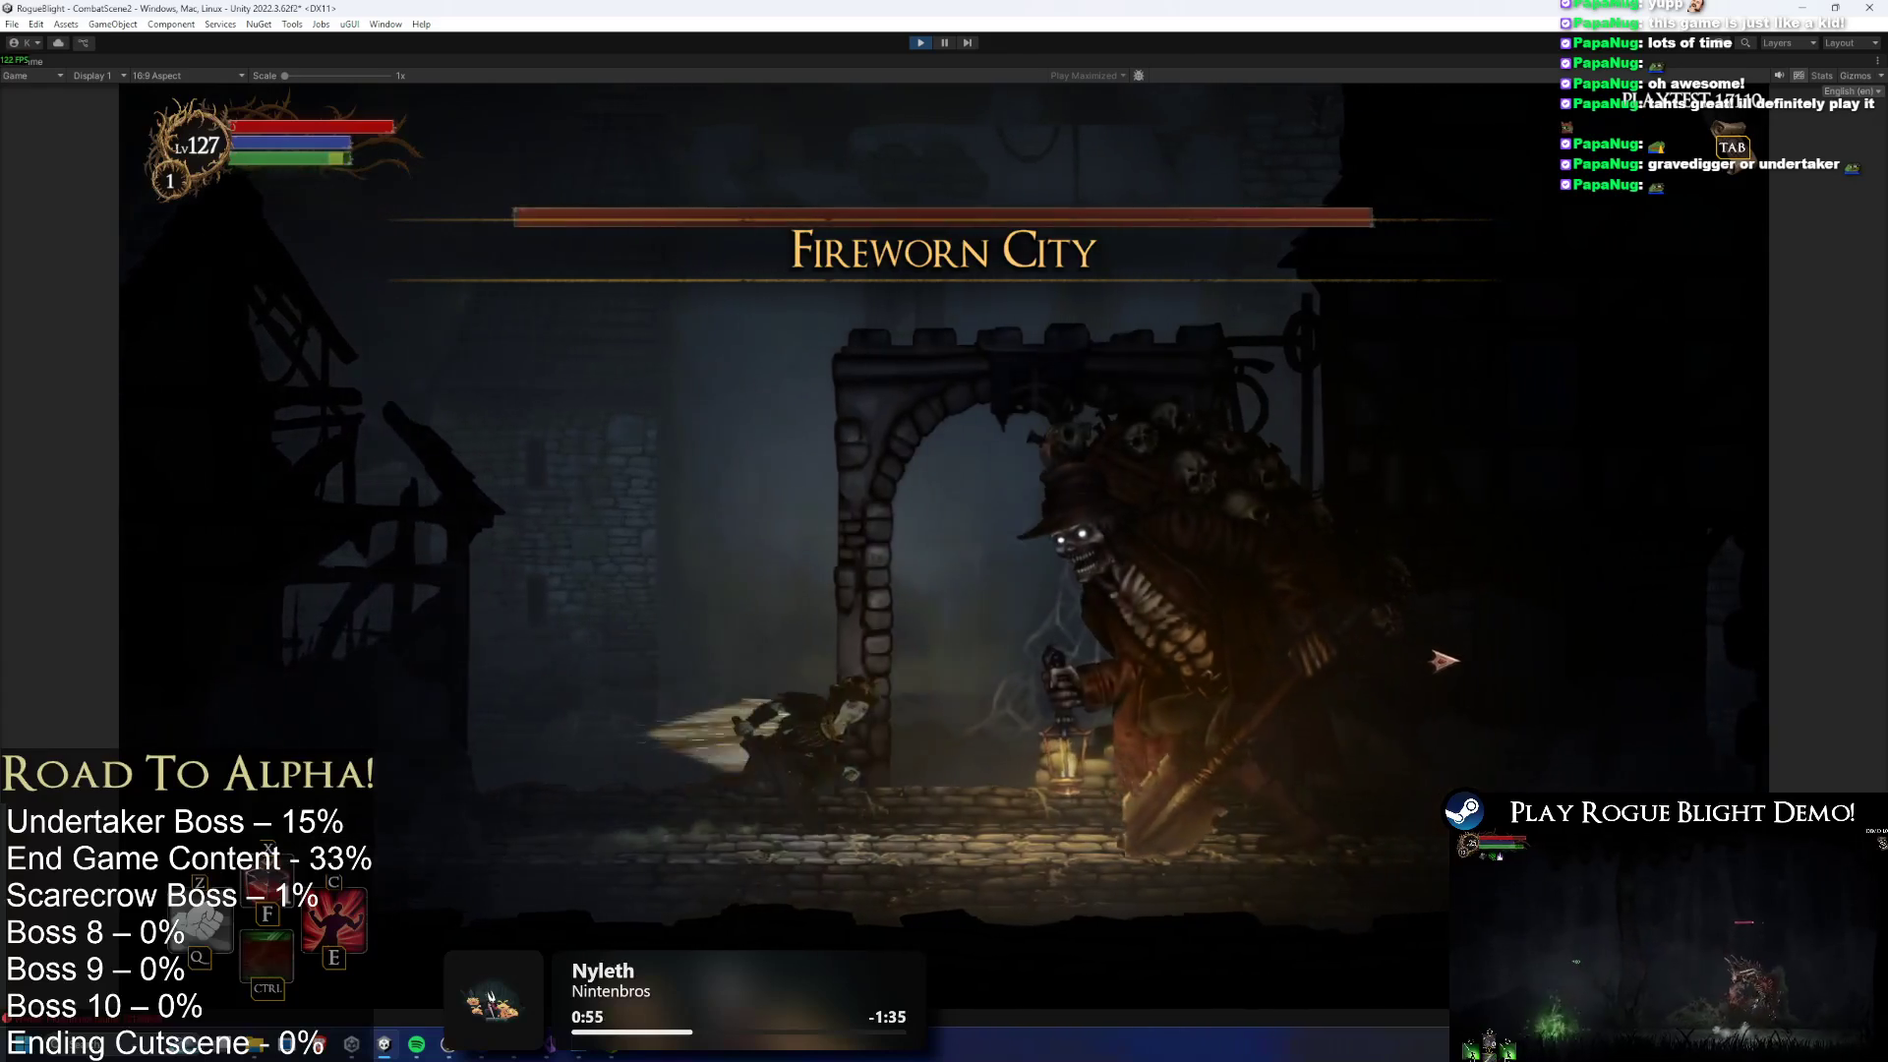
key(F1)
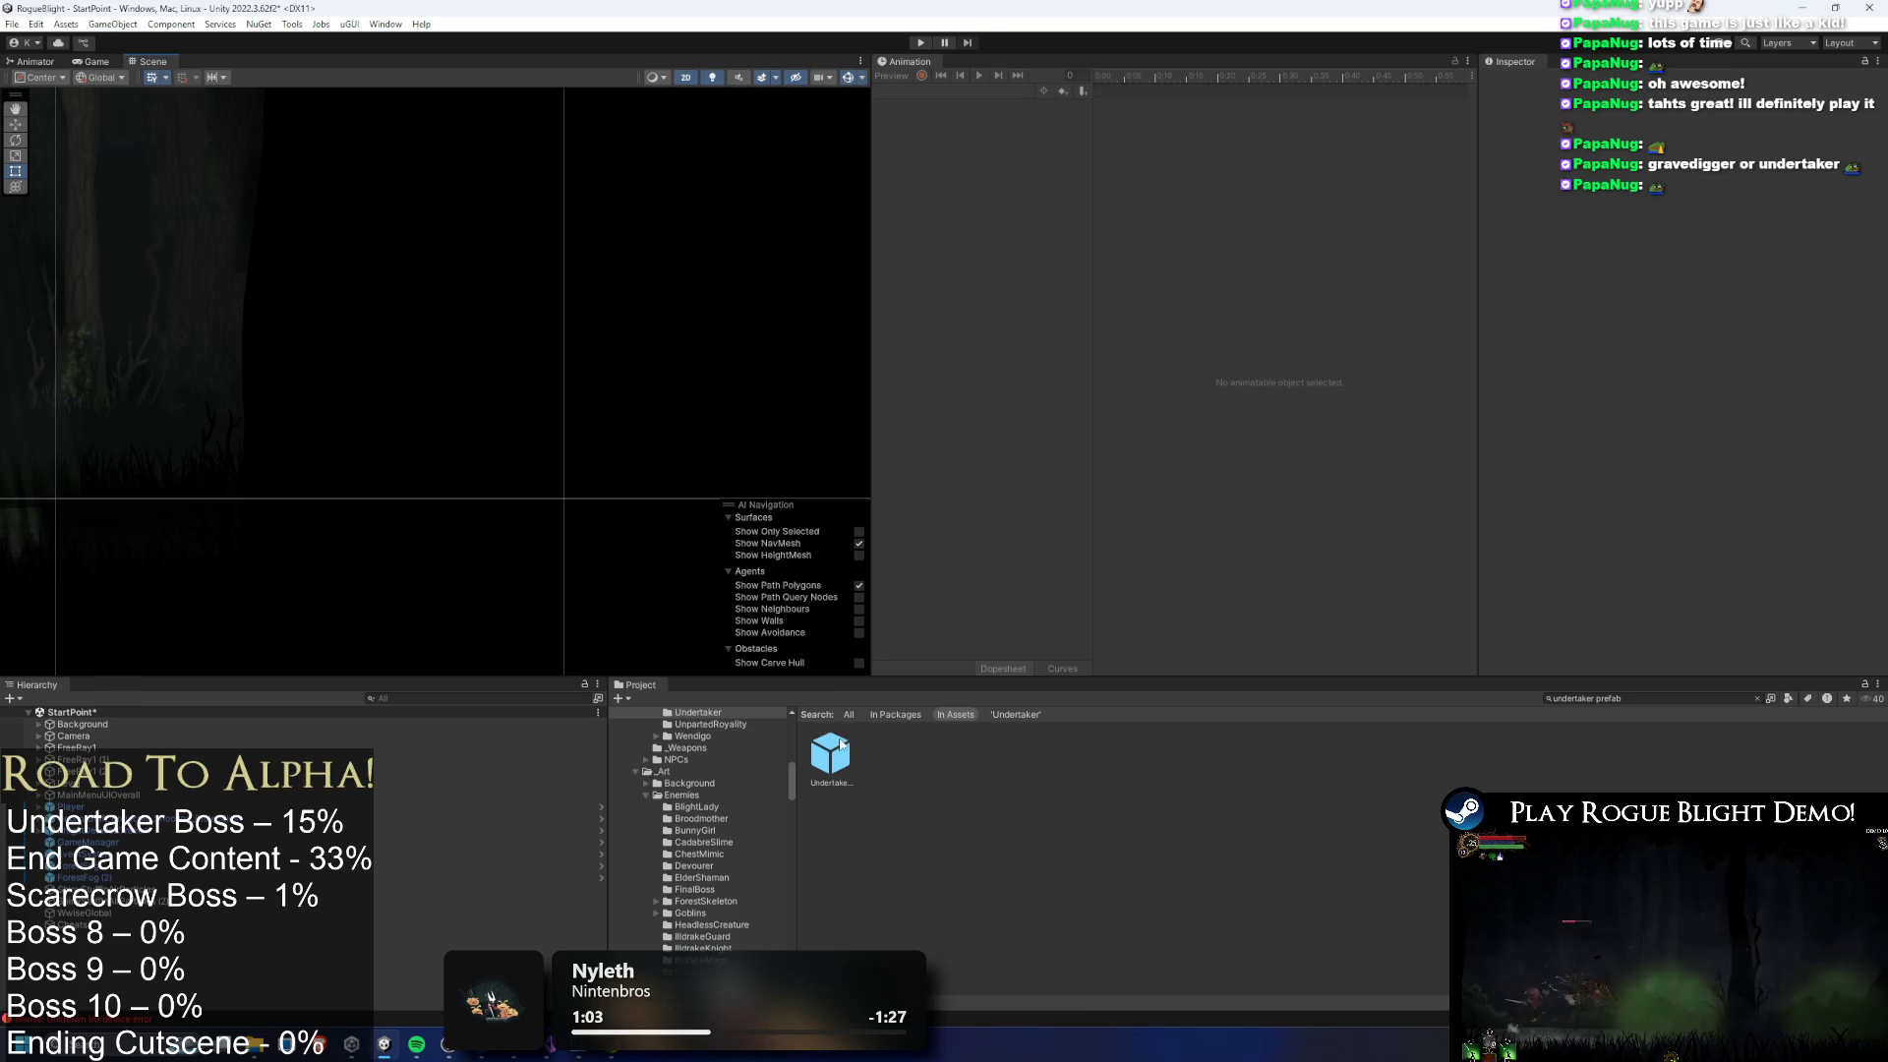
Give the Undertaker prefab's scream shake frequency 0.8 and amplitude 1, then enter Play mode
double_click(831, 762)
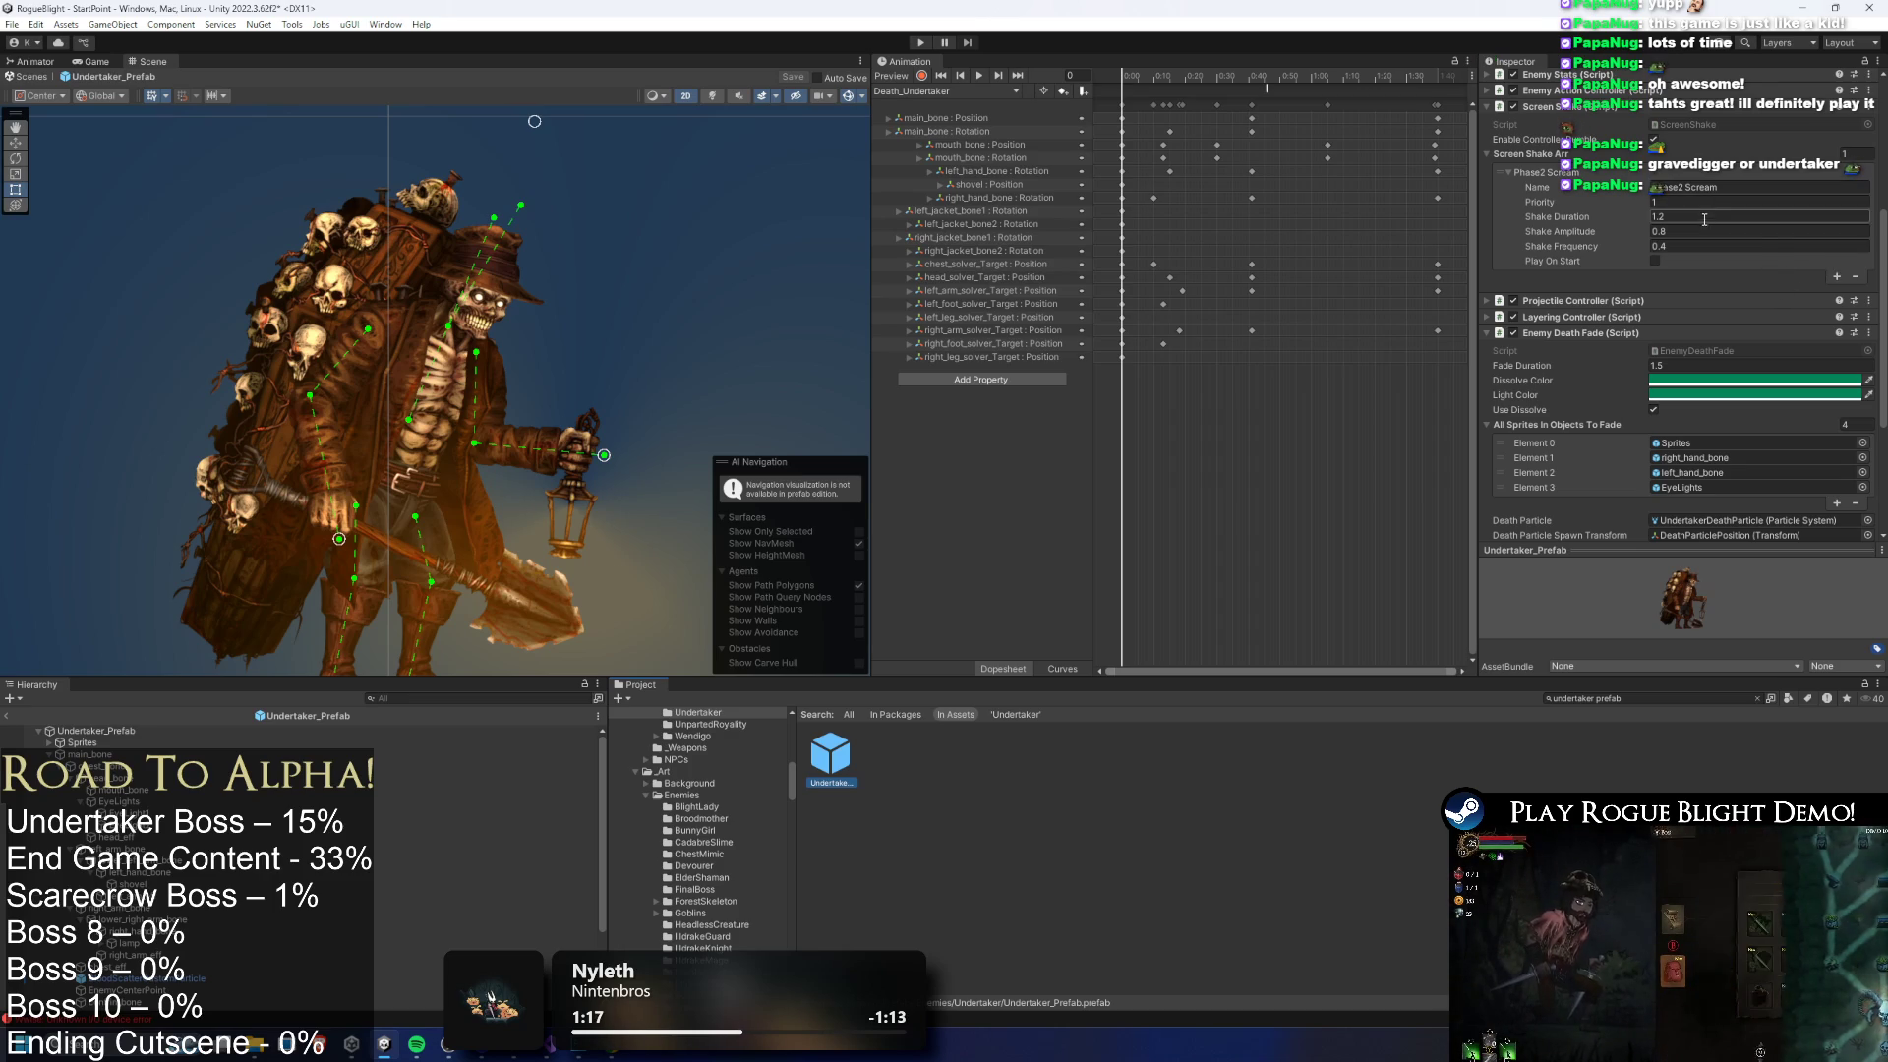
click(1689, 245)
text(0.7)
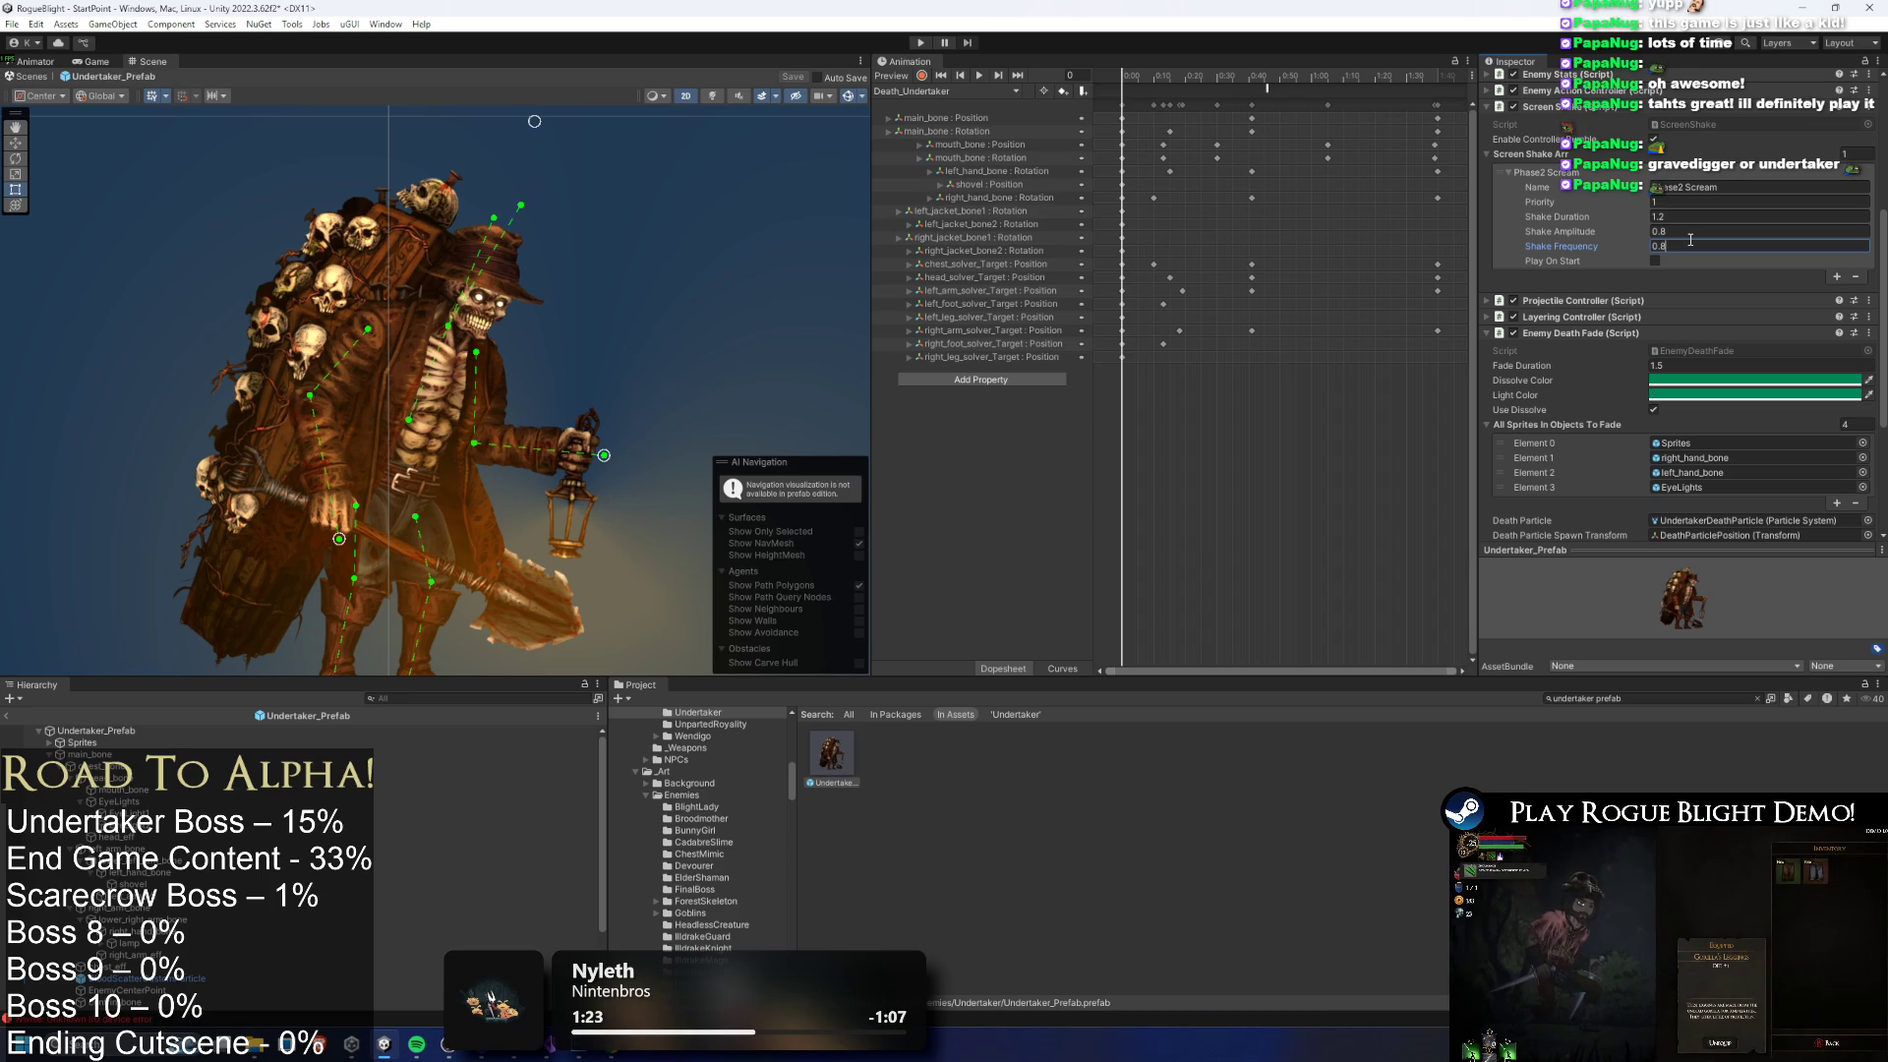
click(1689, 232)
text(1)
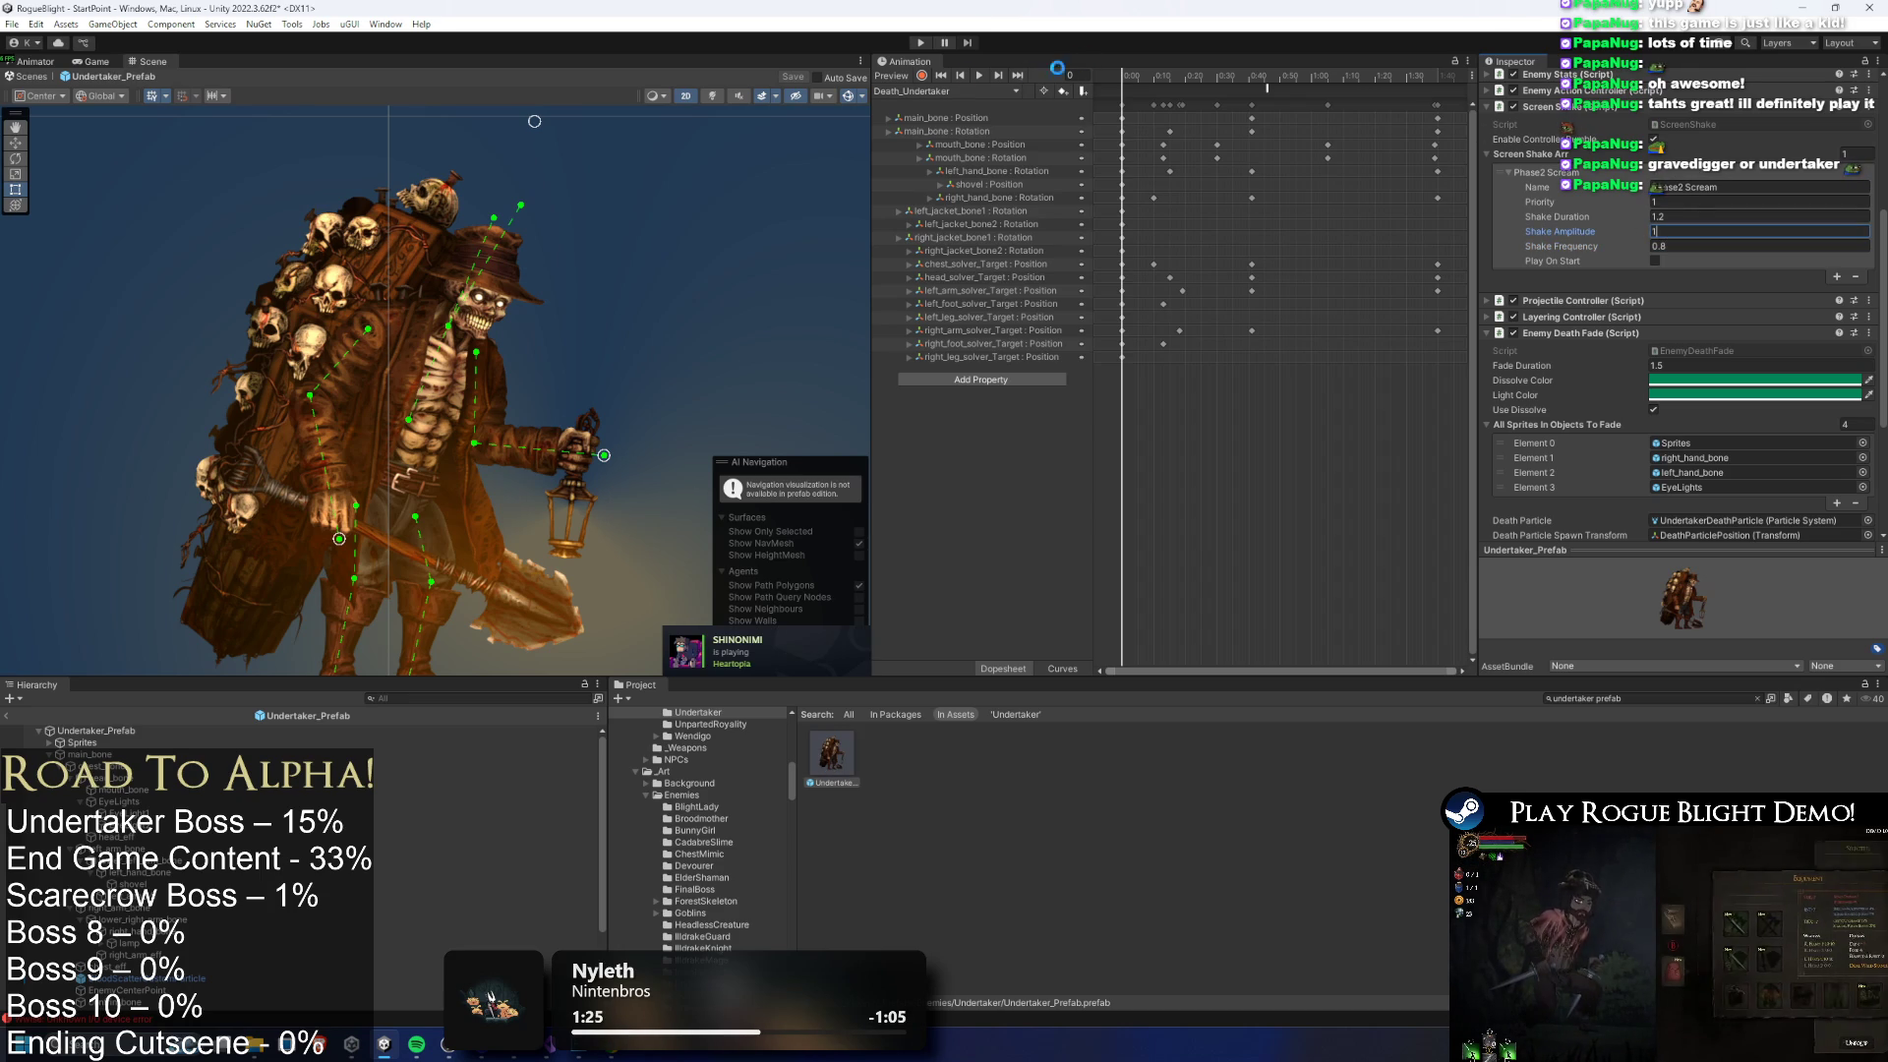
key(ctrl+p)
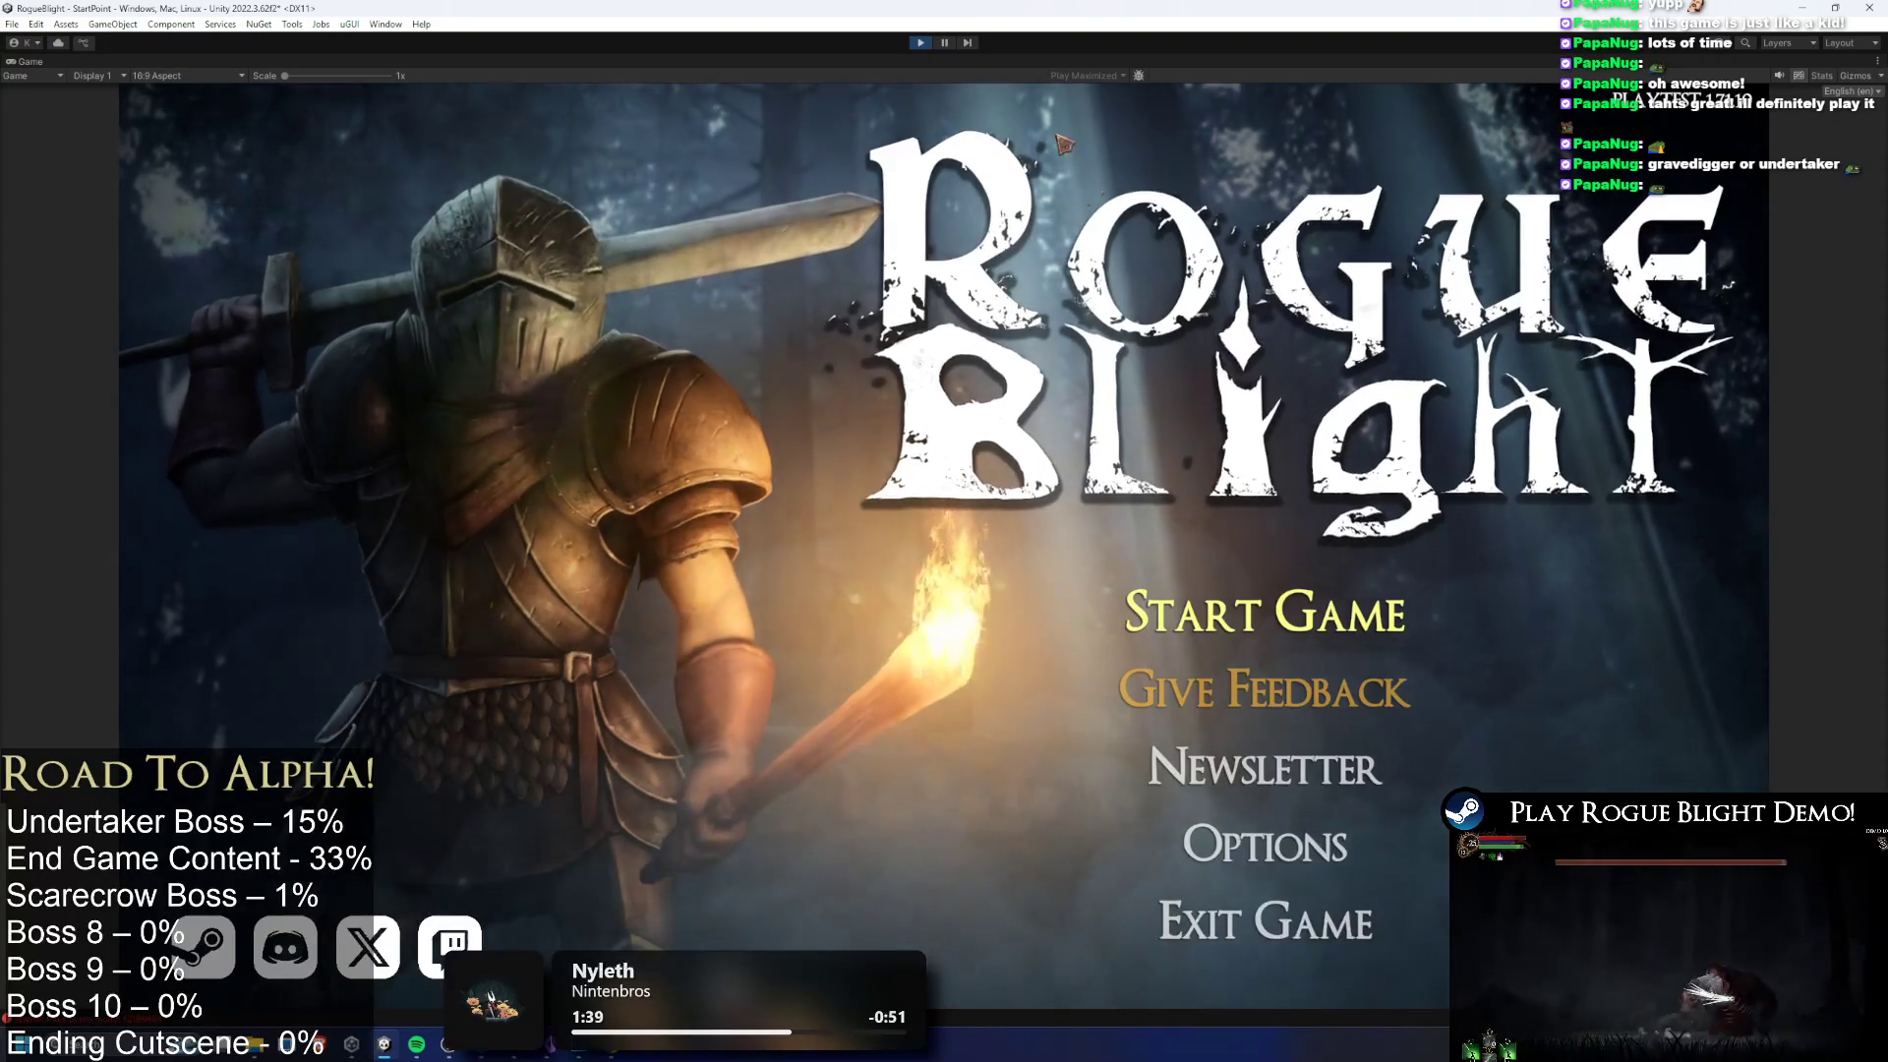
Load the first save slot, fight the boss with cheats, enemy health 1 then full, and stop
click(1265, 612)
click(1294, 519)
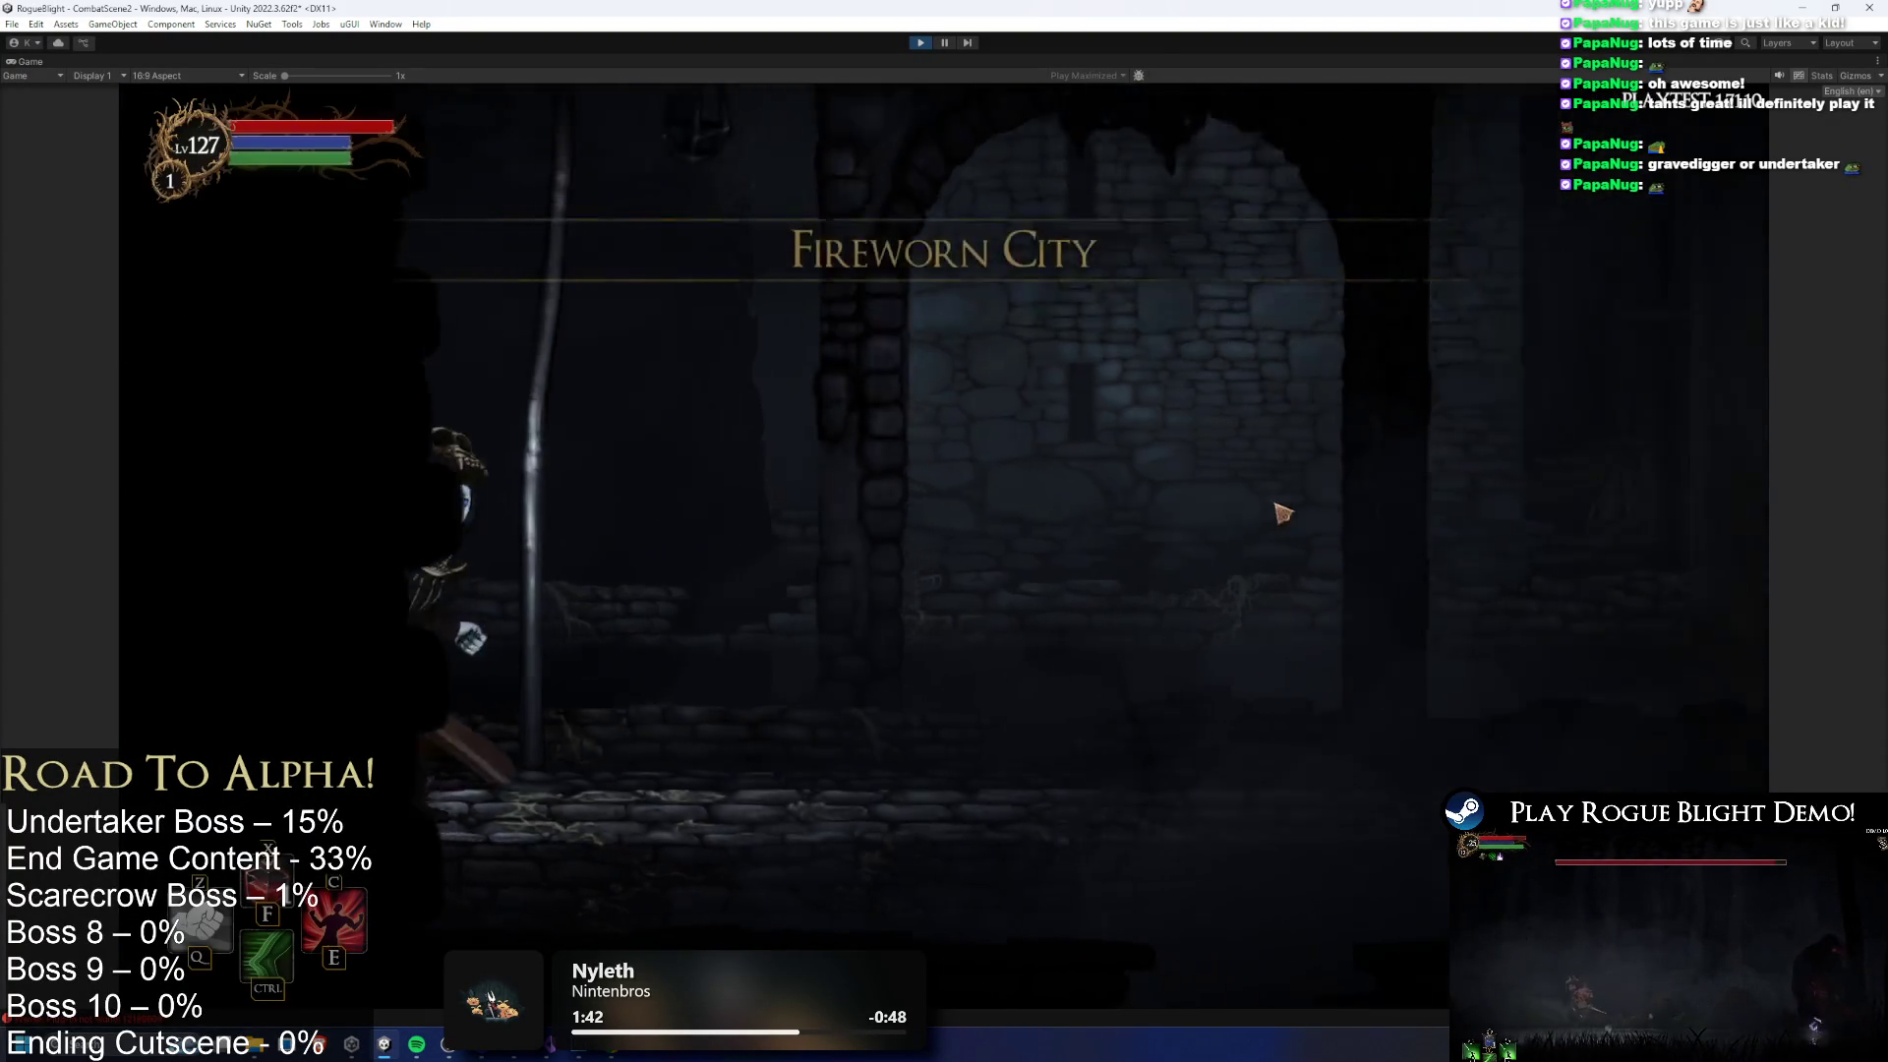
key(F1)
key(F1)
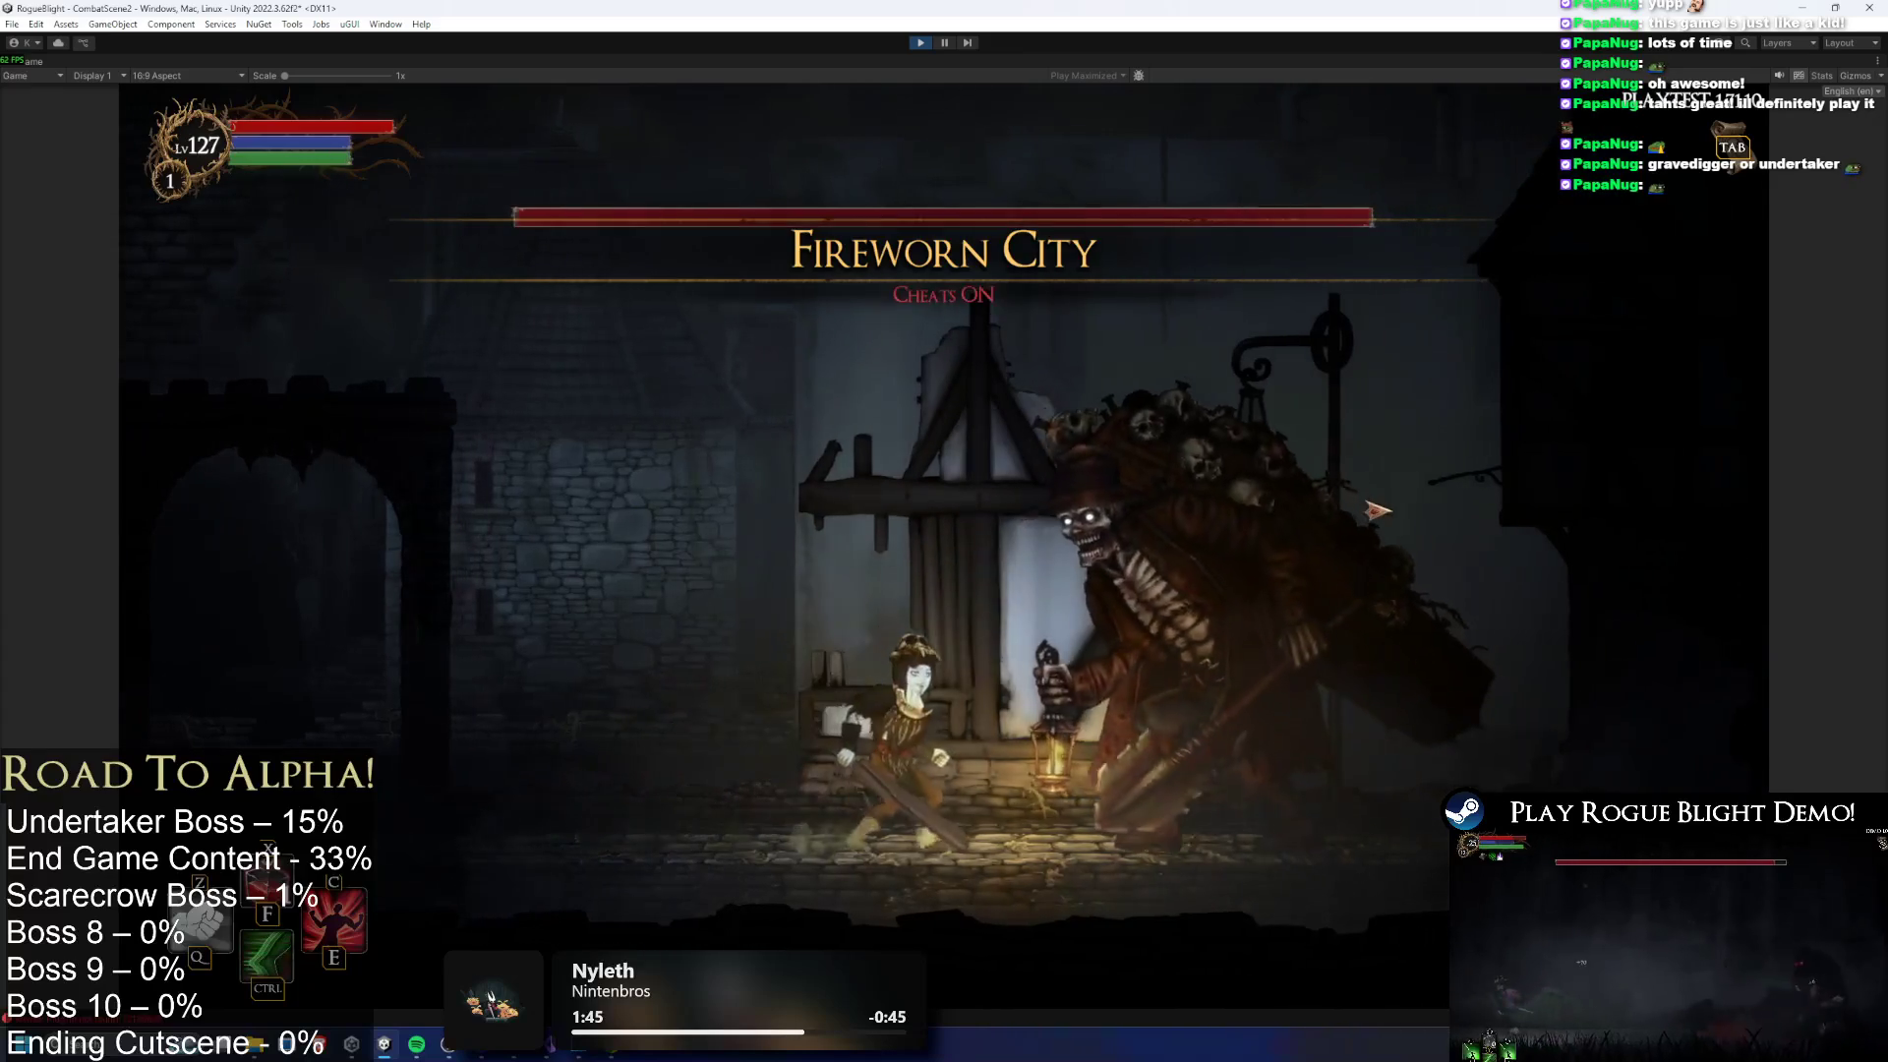
key(F2)
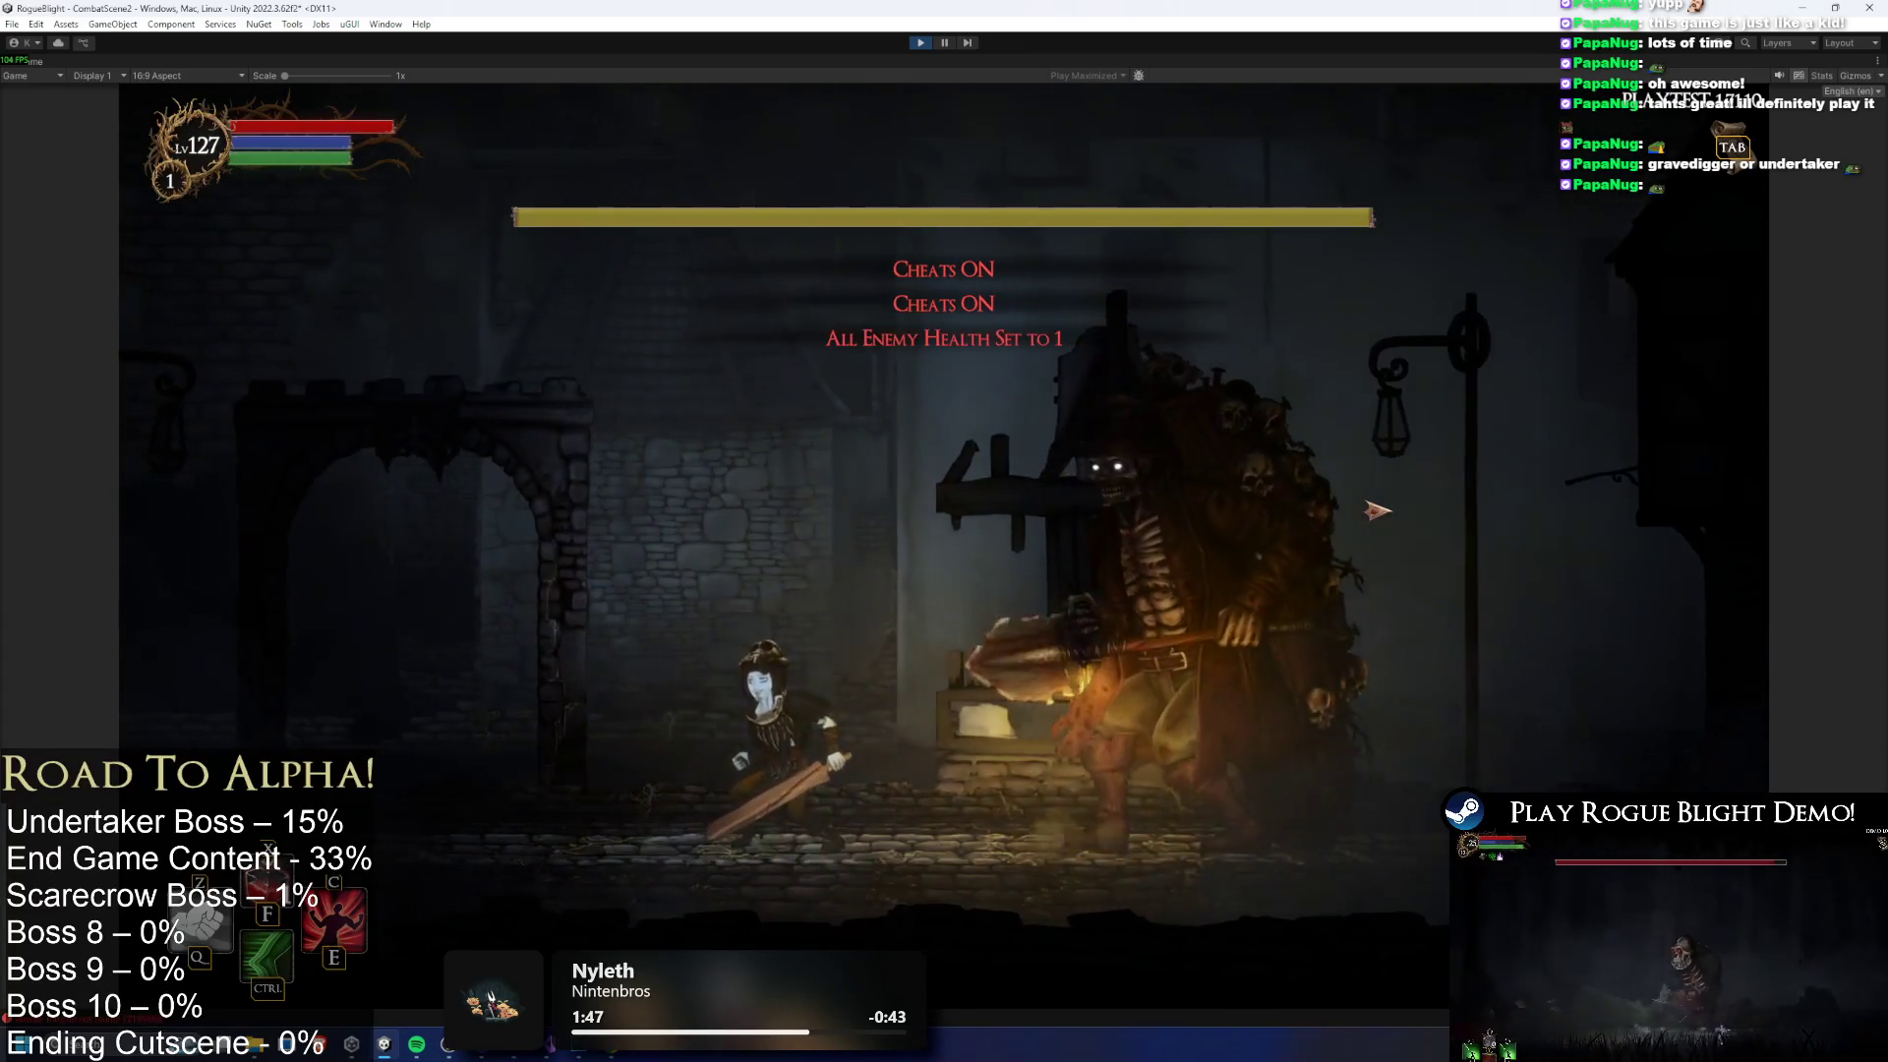
click(1374, 507)
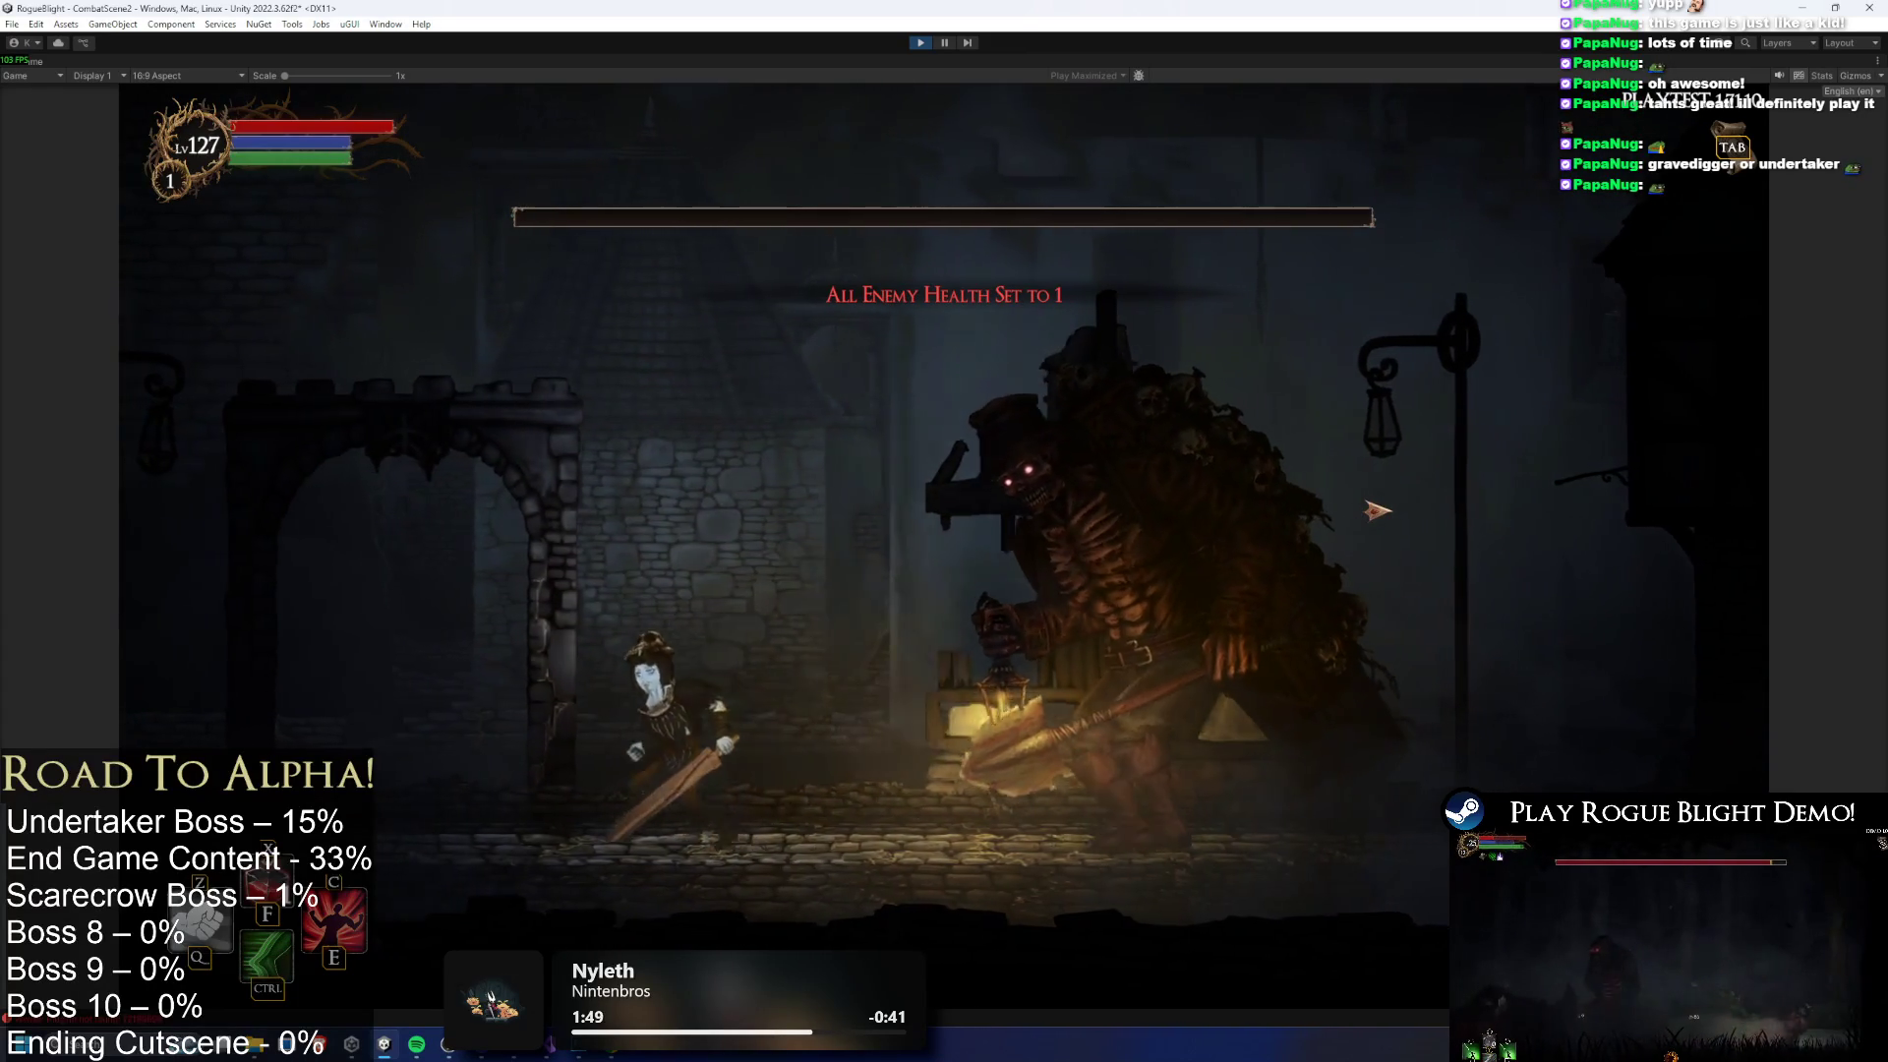
key(a)
key(F3)
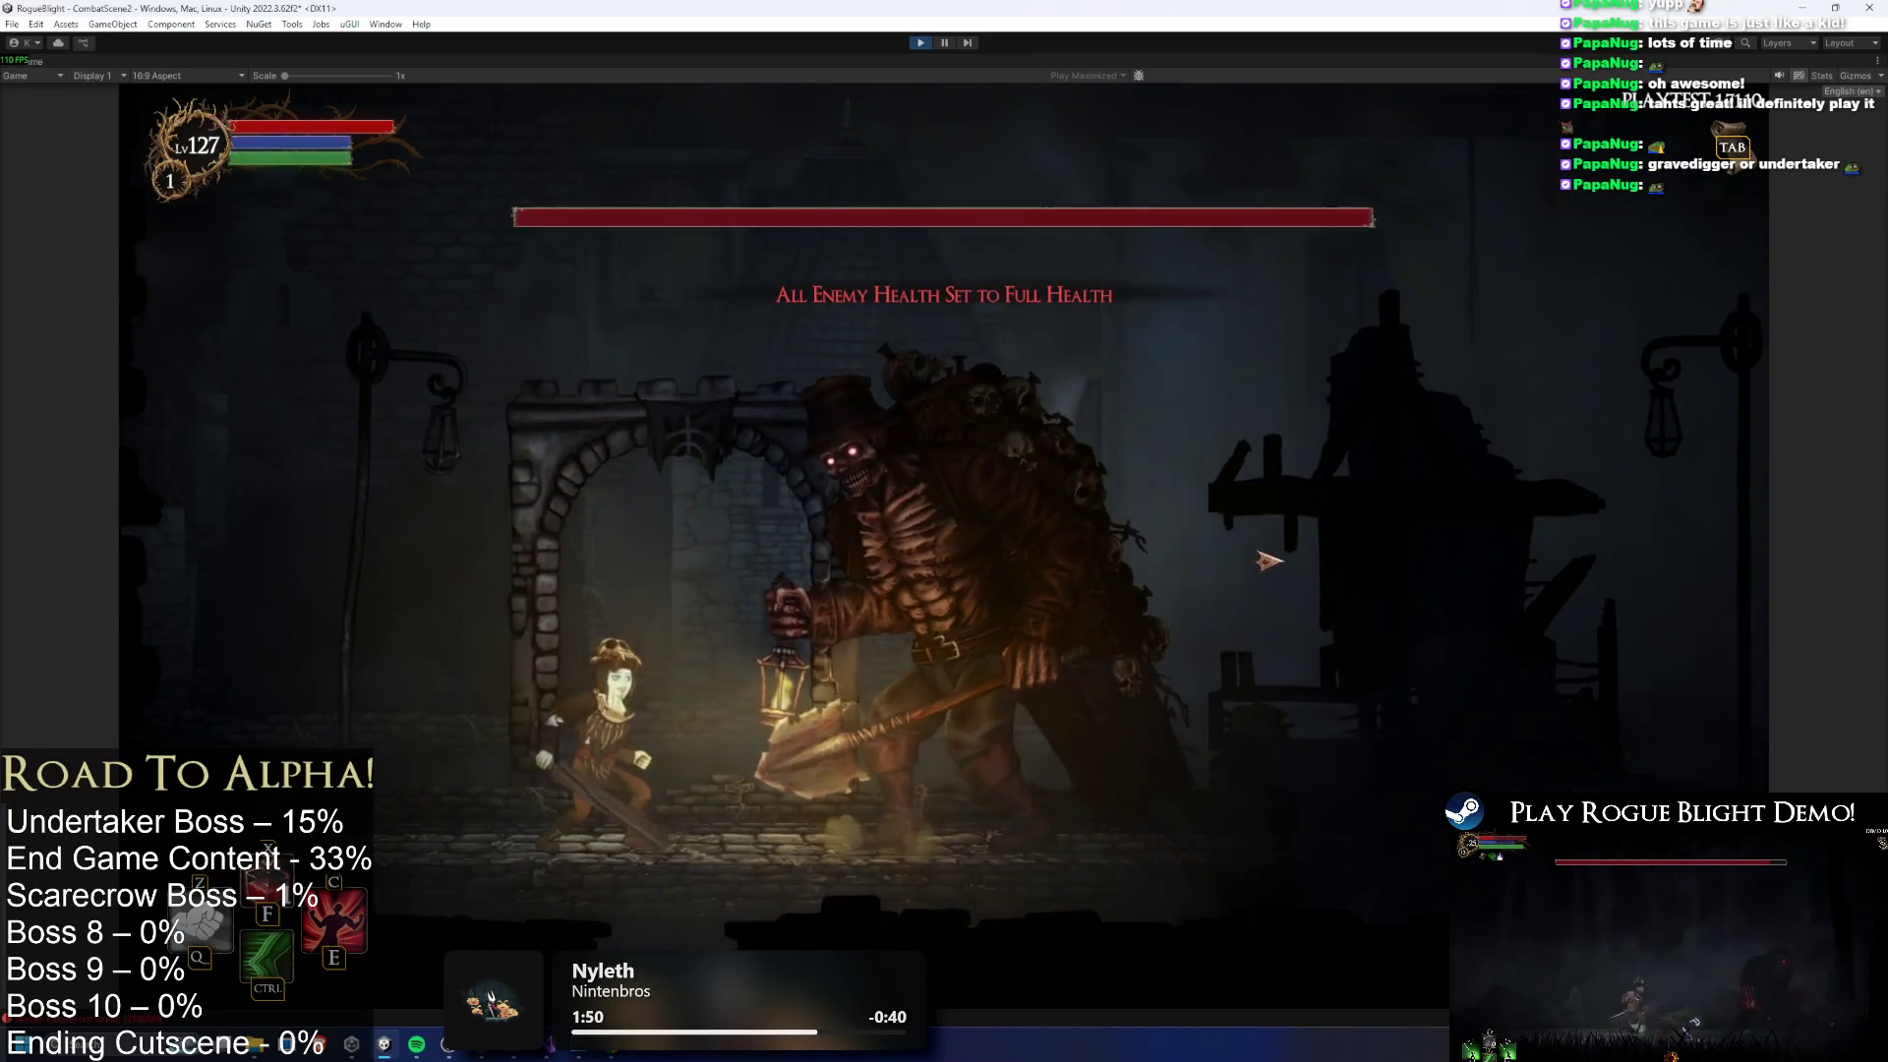
click(1268, 561)
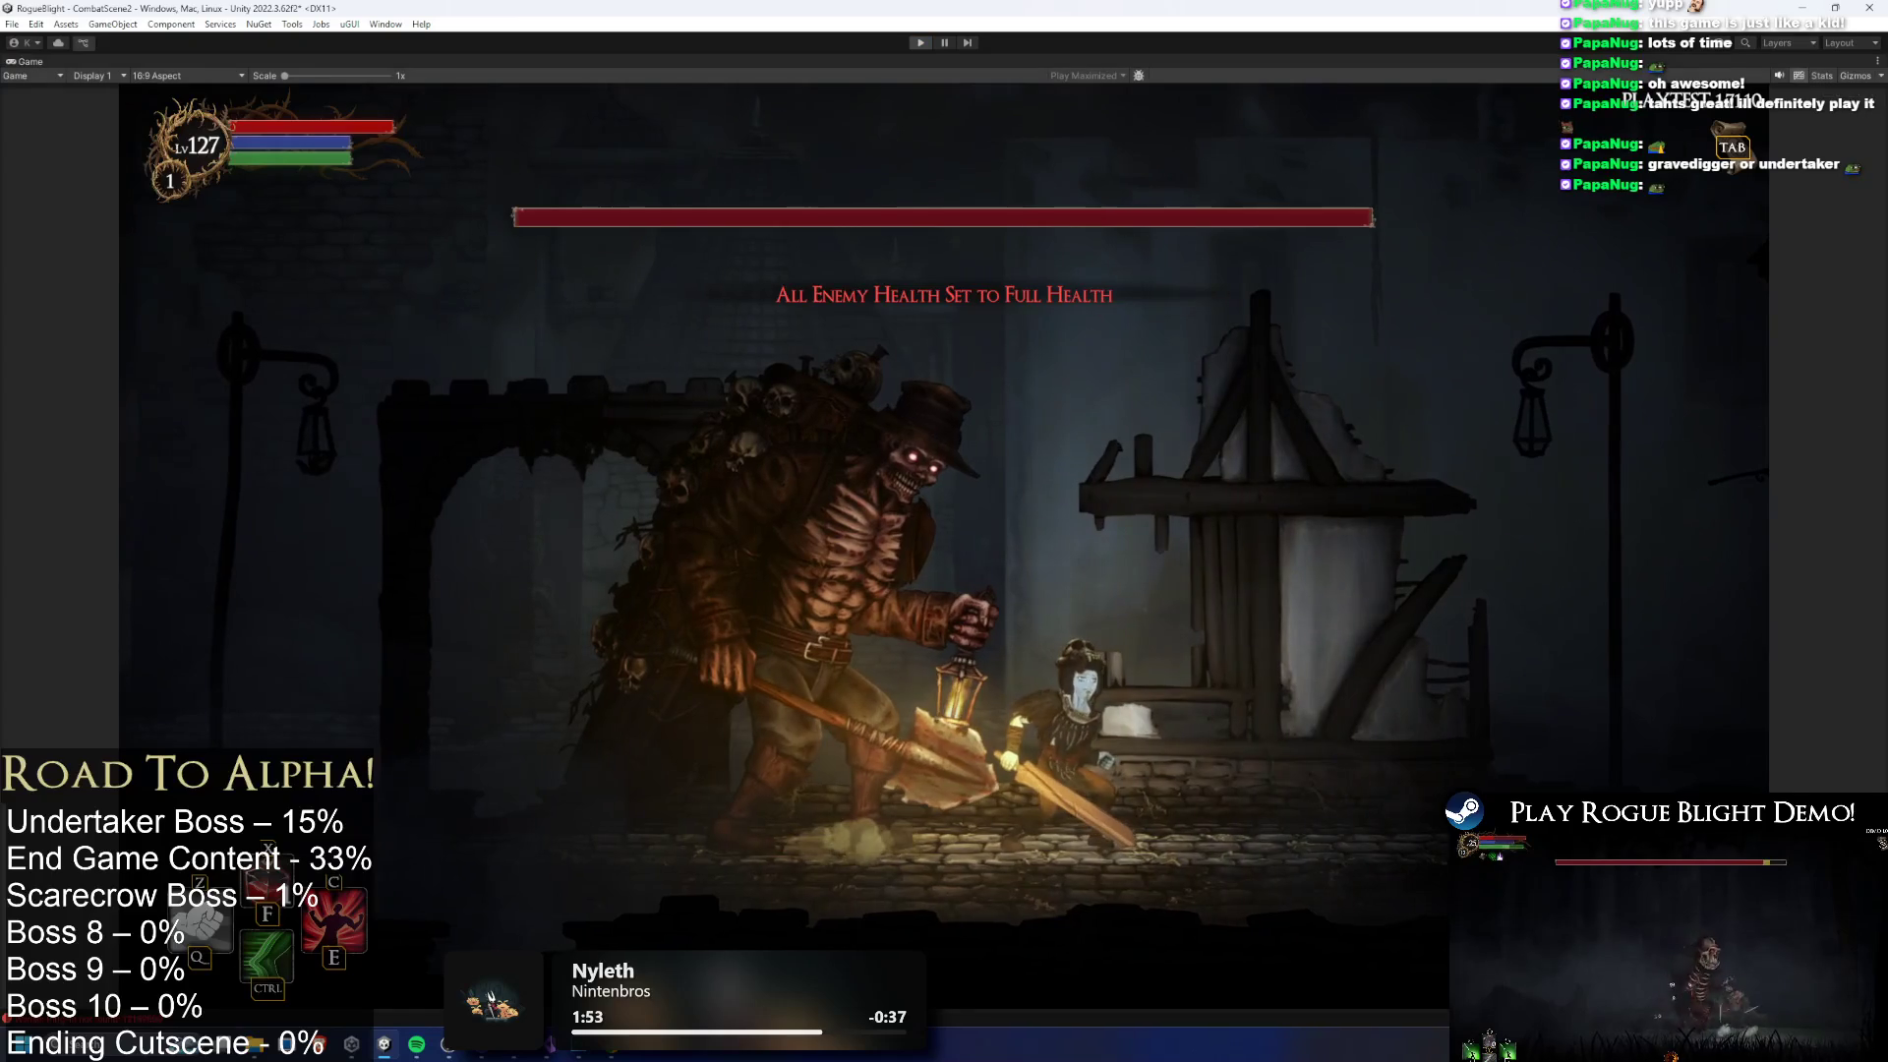
key(ctrl+p)
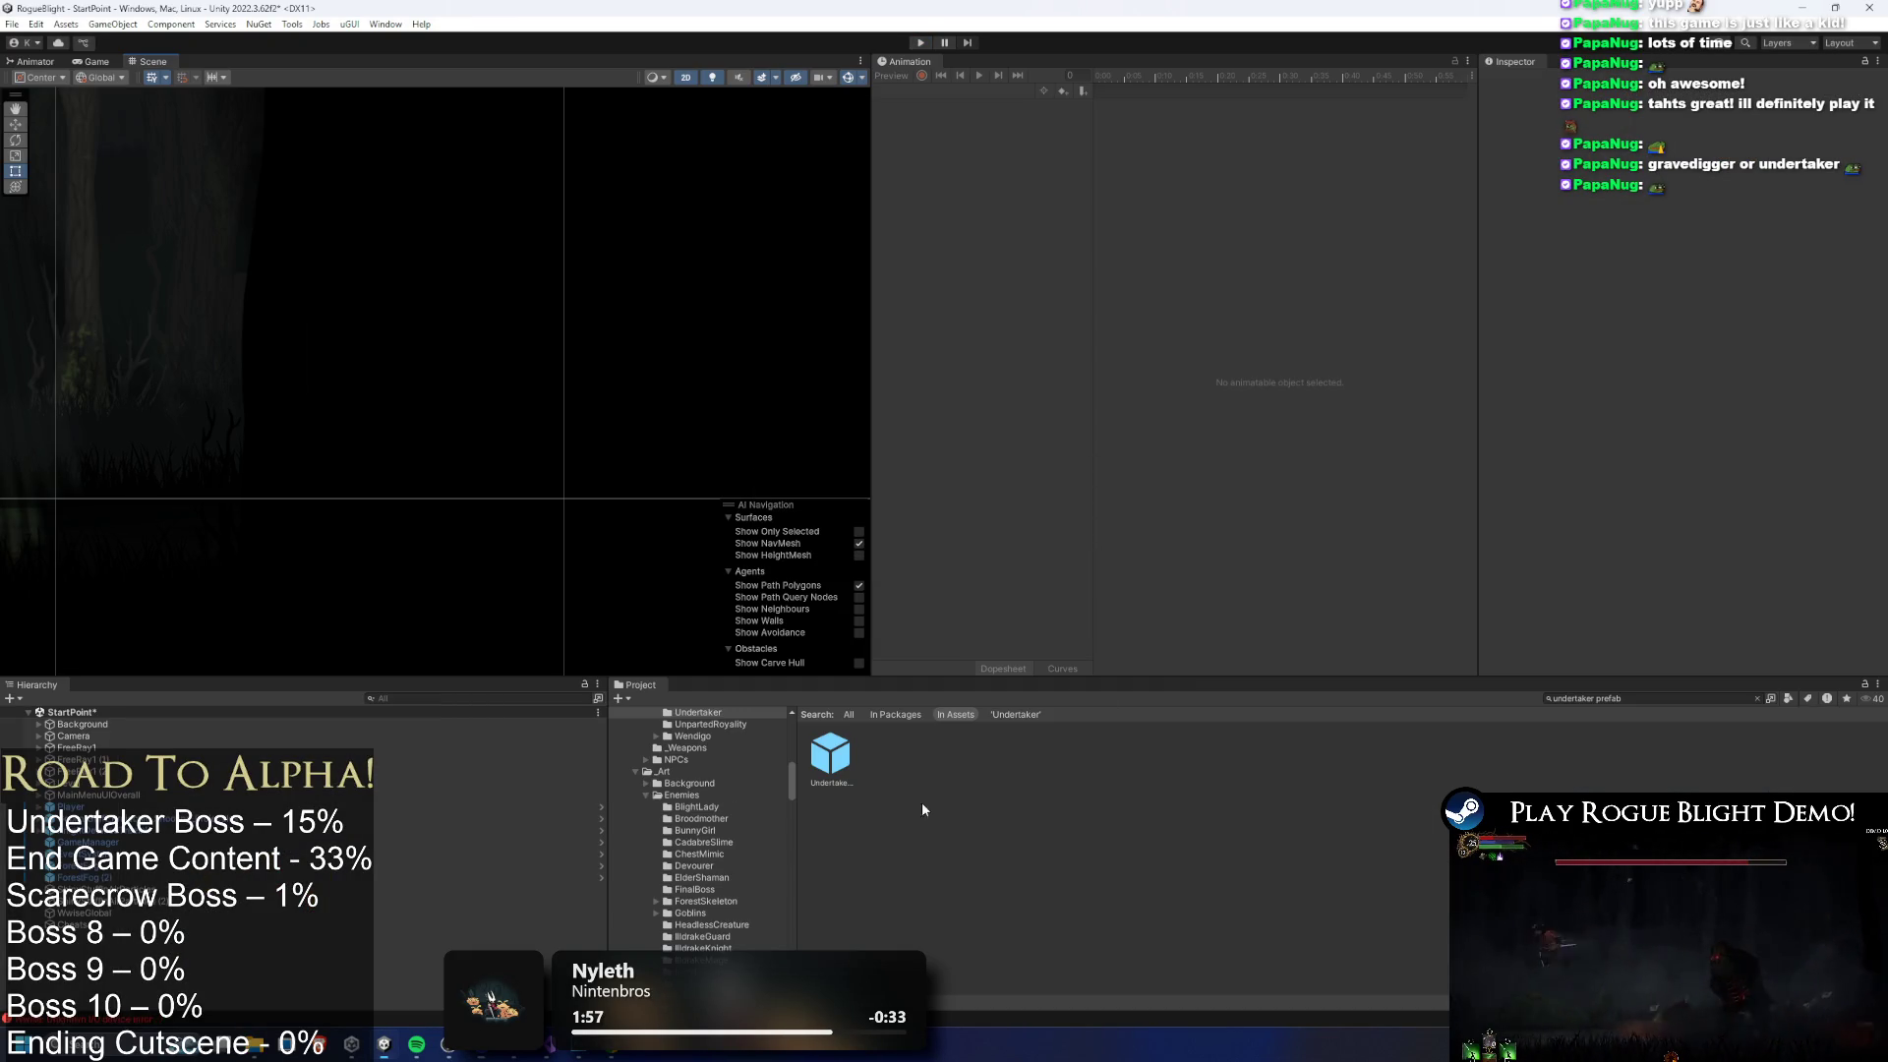
Search the Project for TODO and view the TODO file's contents
click(1710, 697)
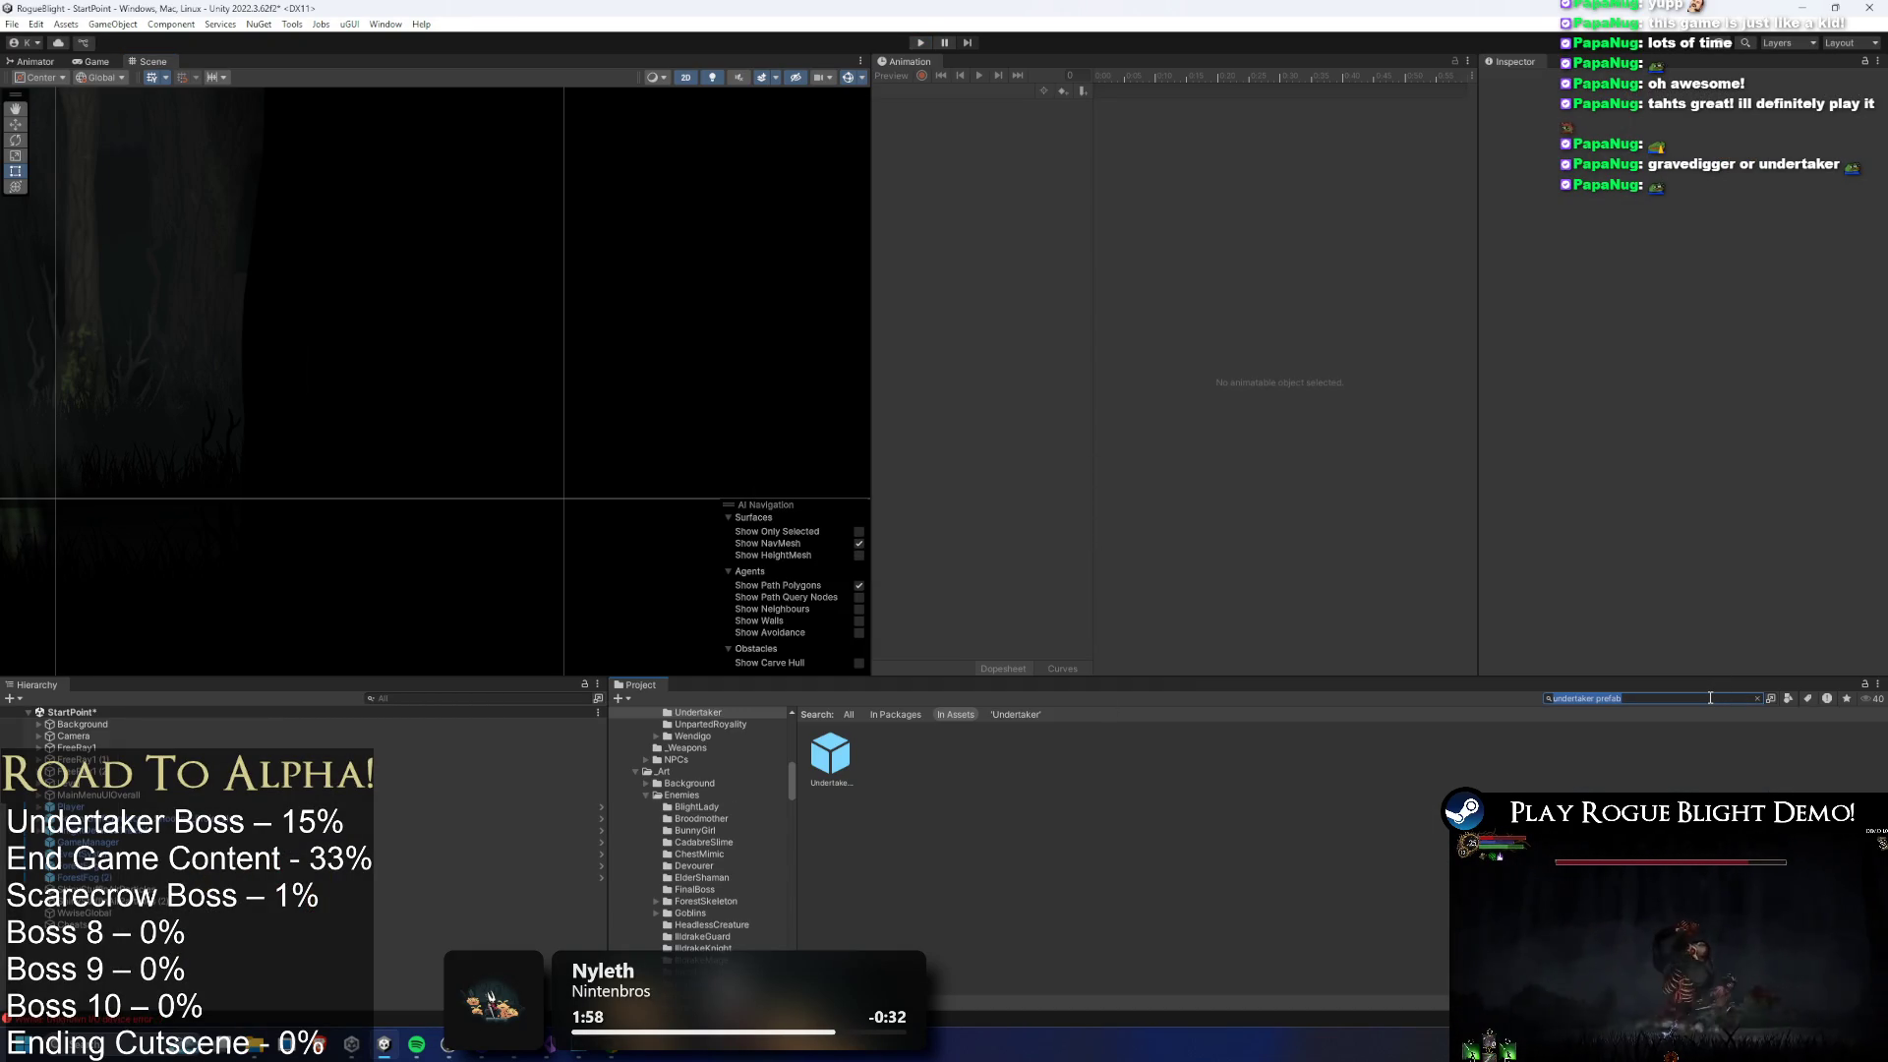
text(TODO)
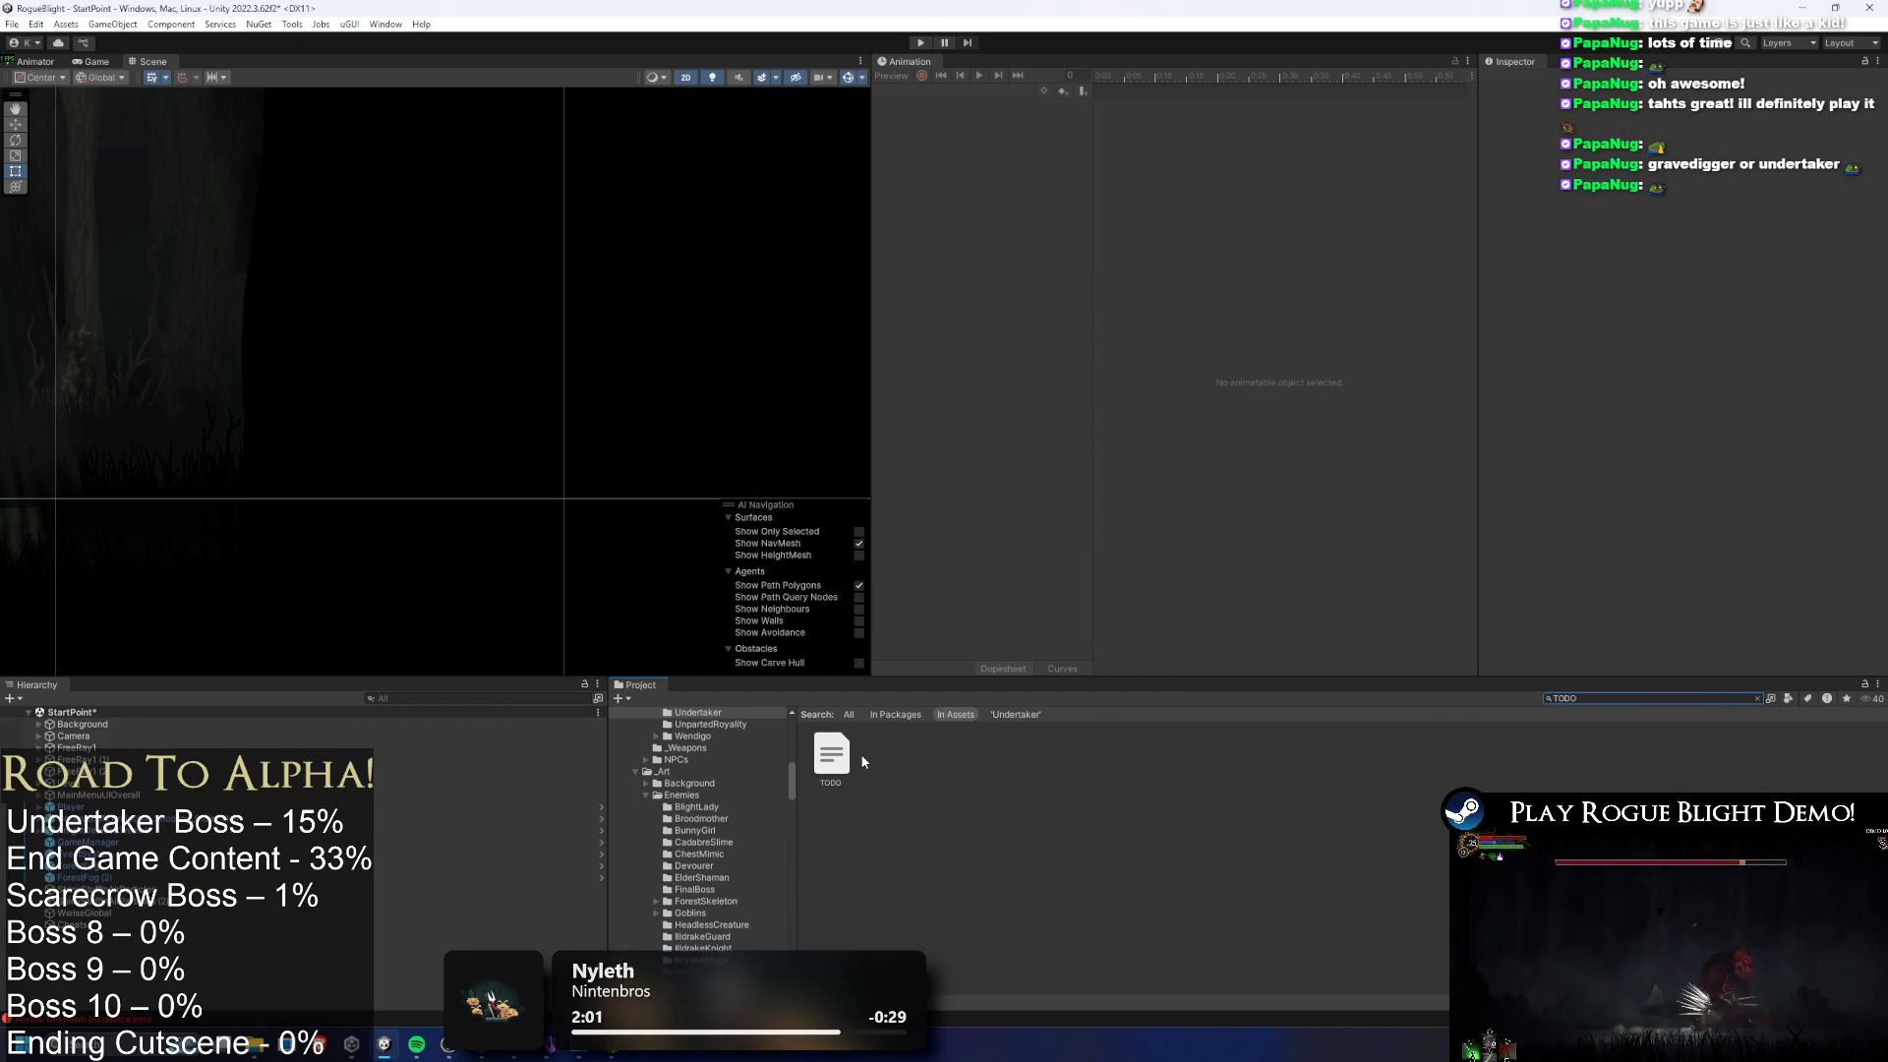
click(831, 755)
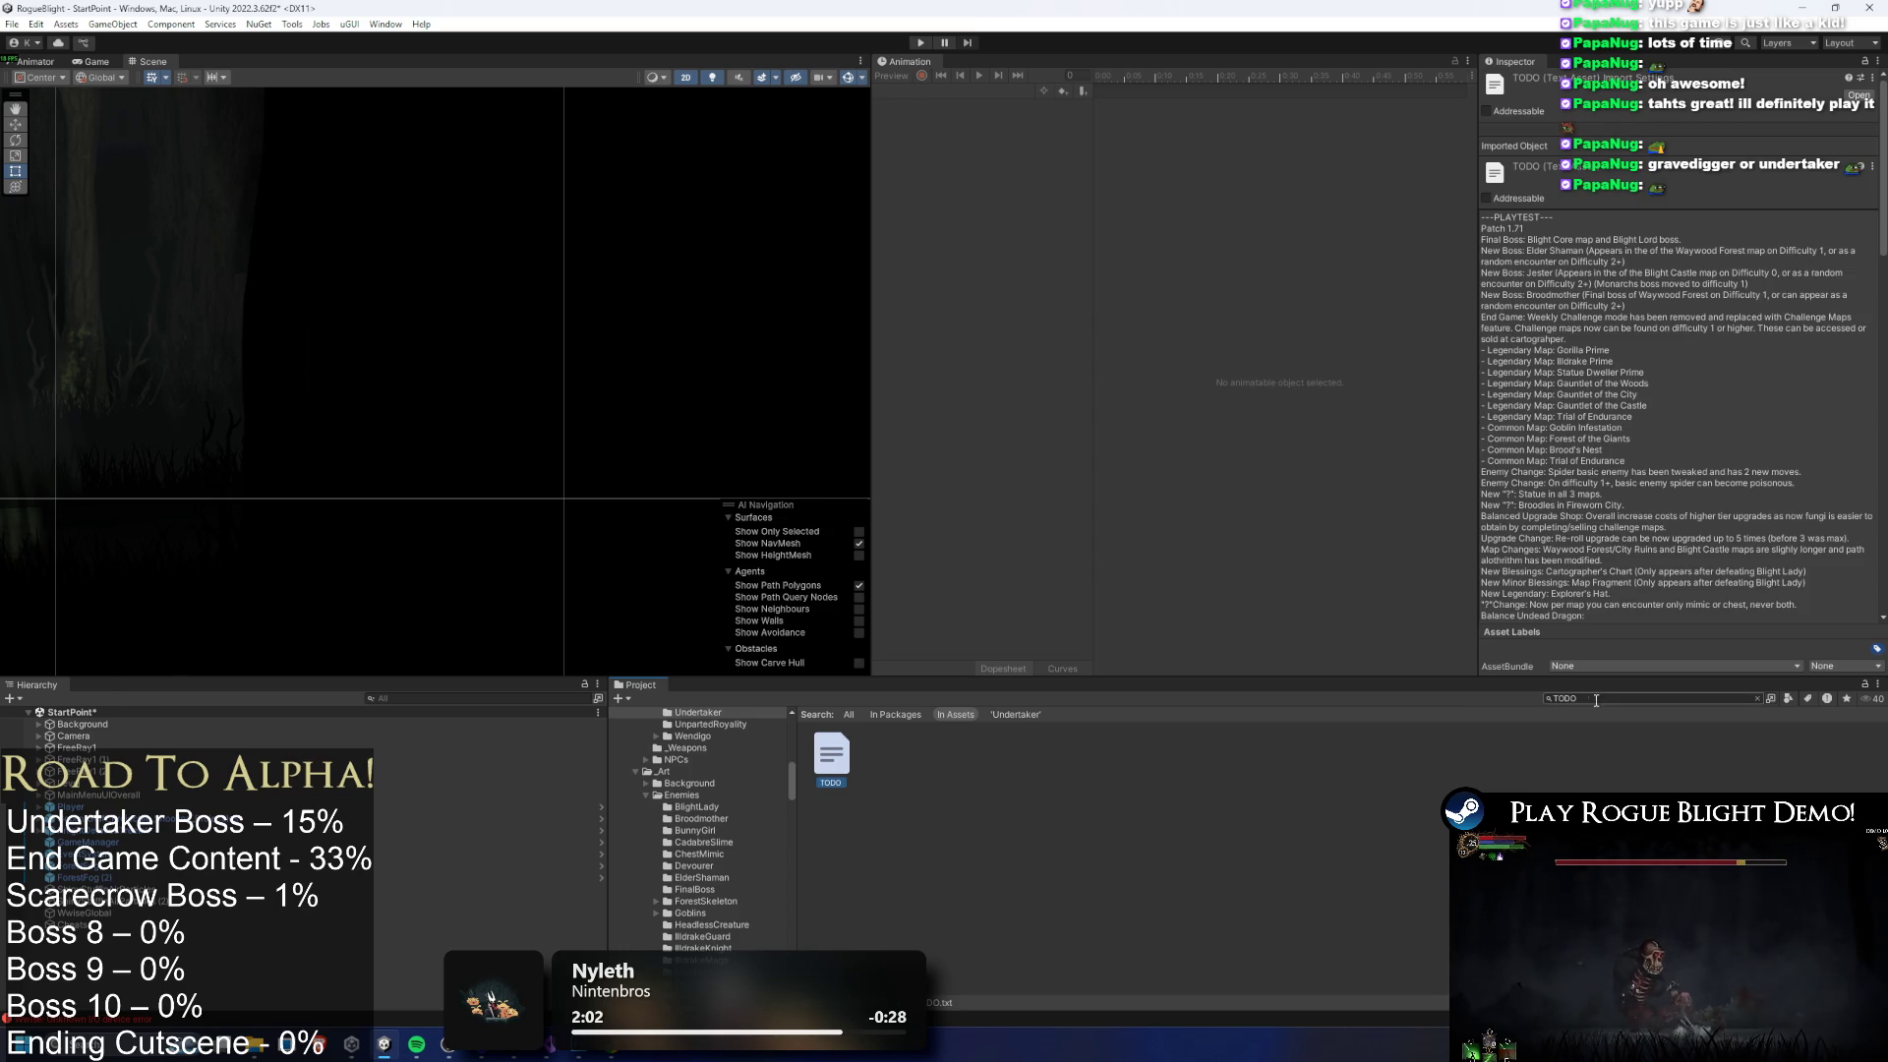
Browse the Gorilla animator's EnemyAI and Actions sub-state machines
click(95, 61)
click(35, 61)
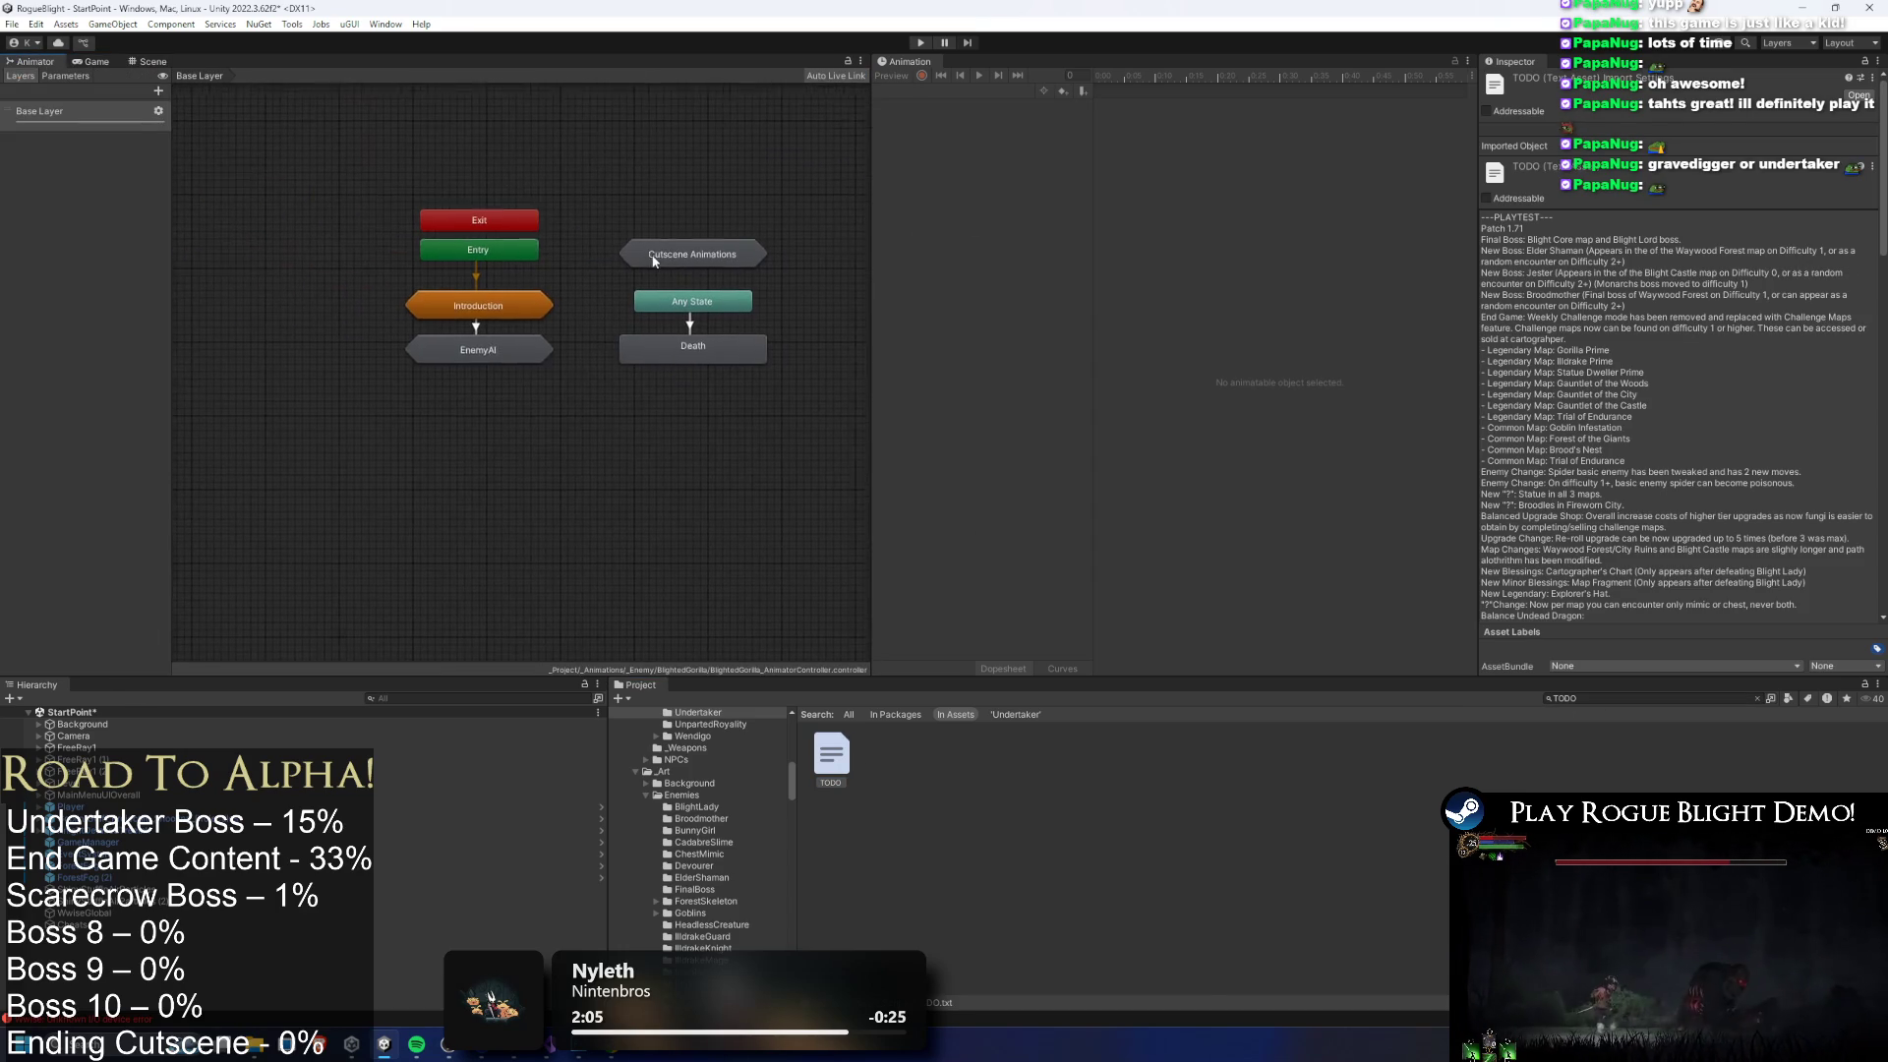
double_click(536, 350)
click(391, 438)
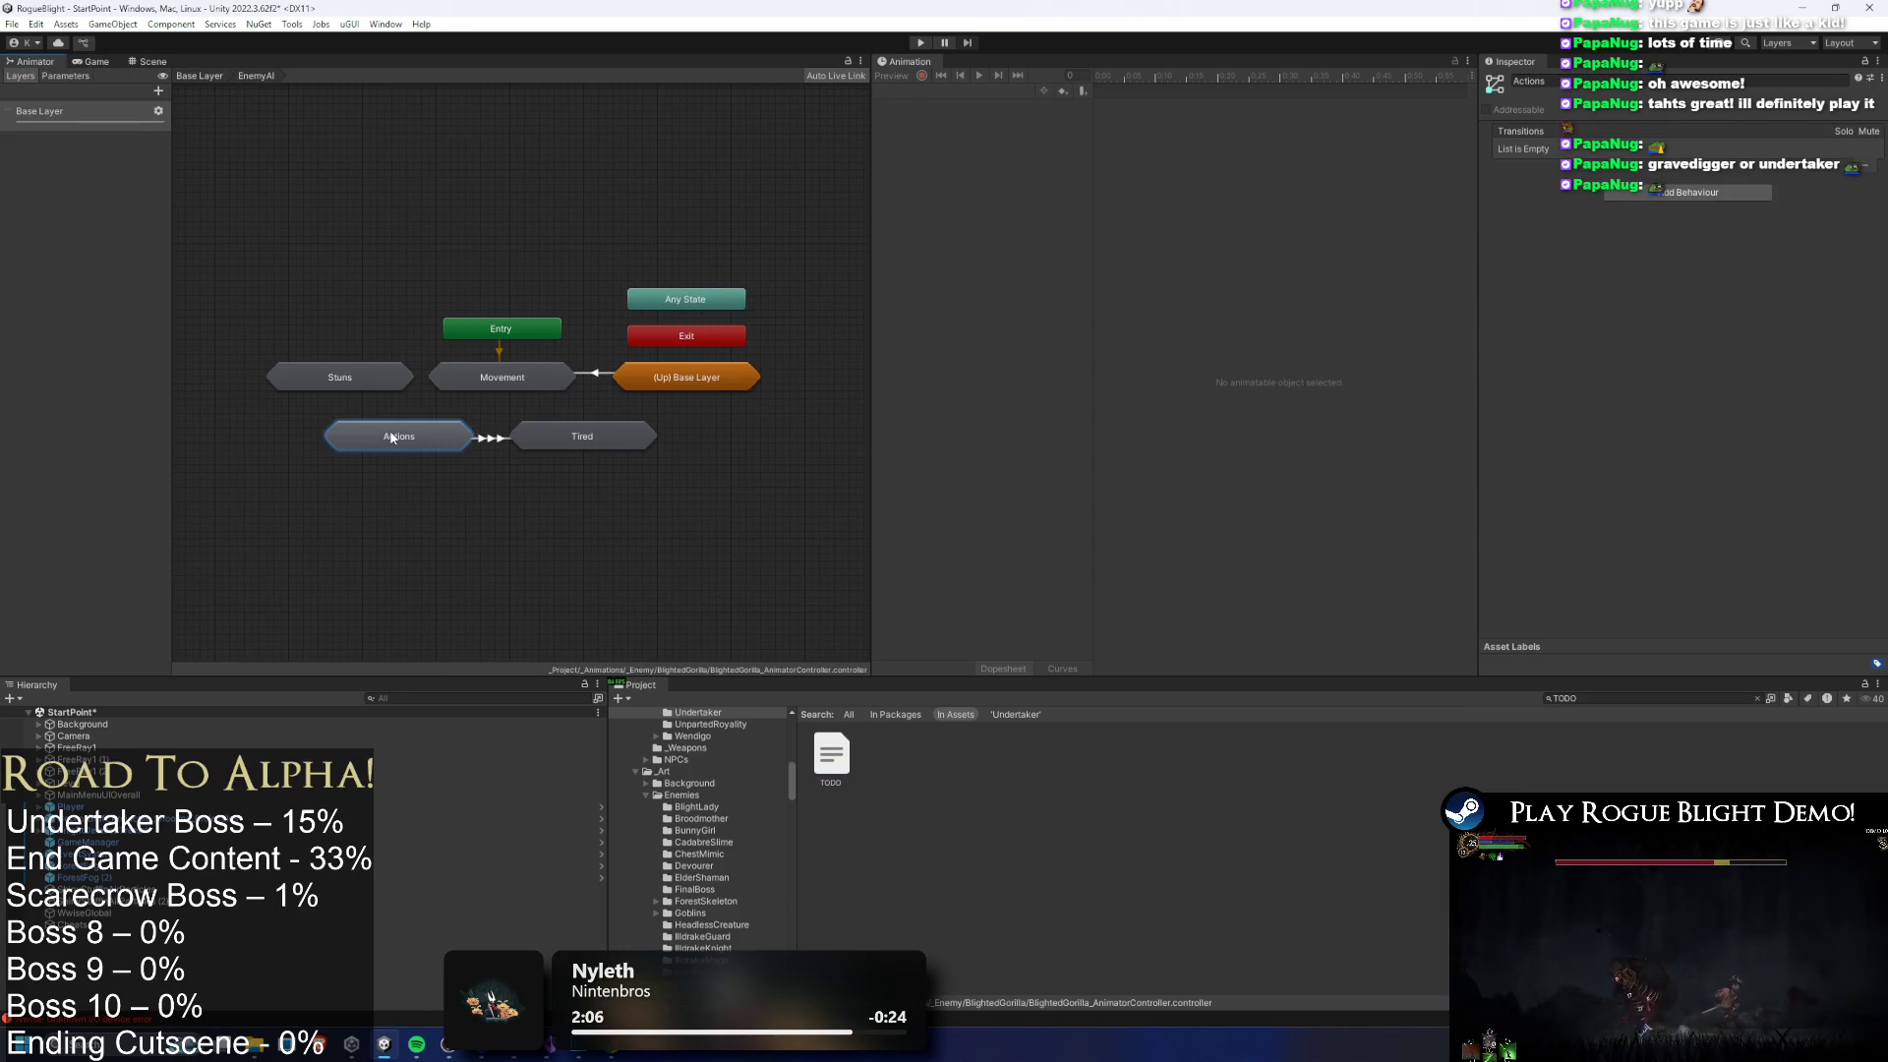
double_click(391, 438)
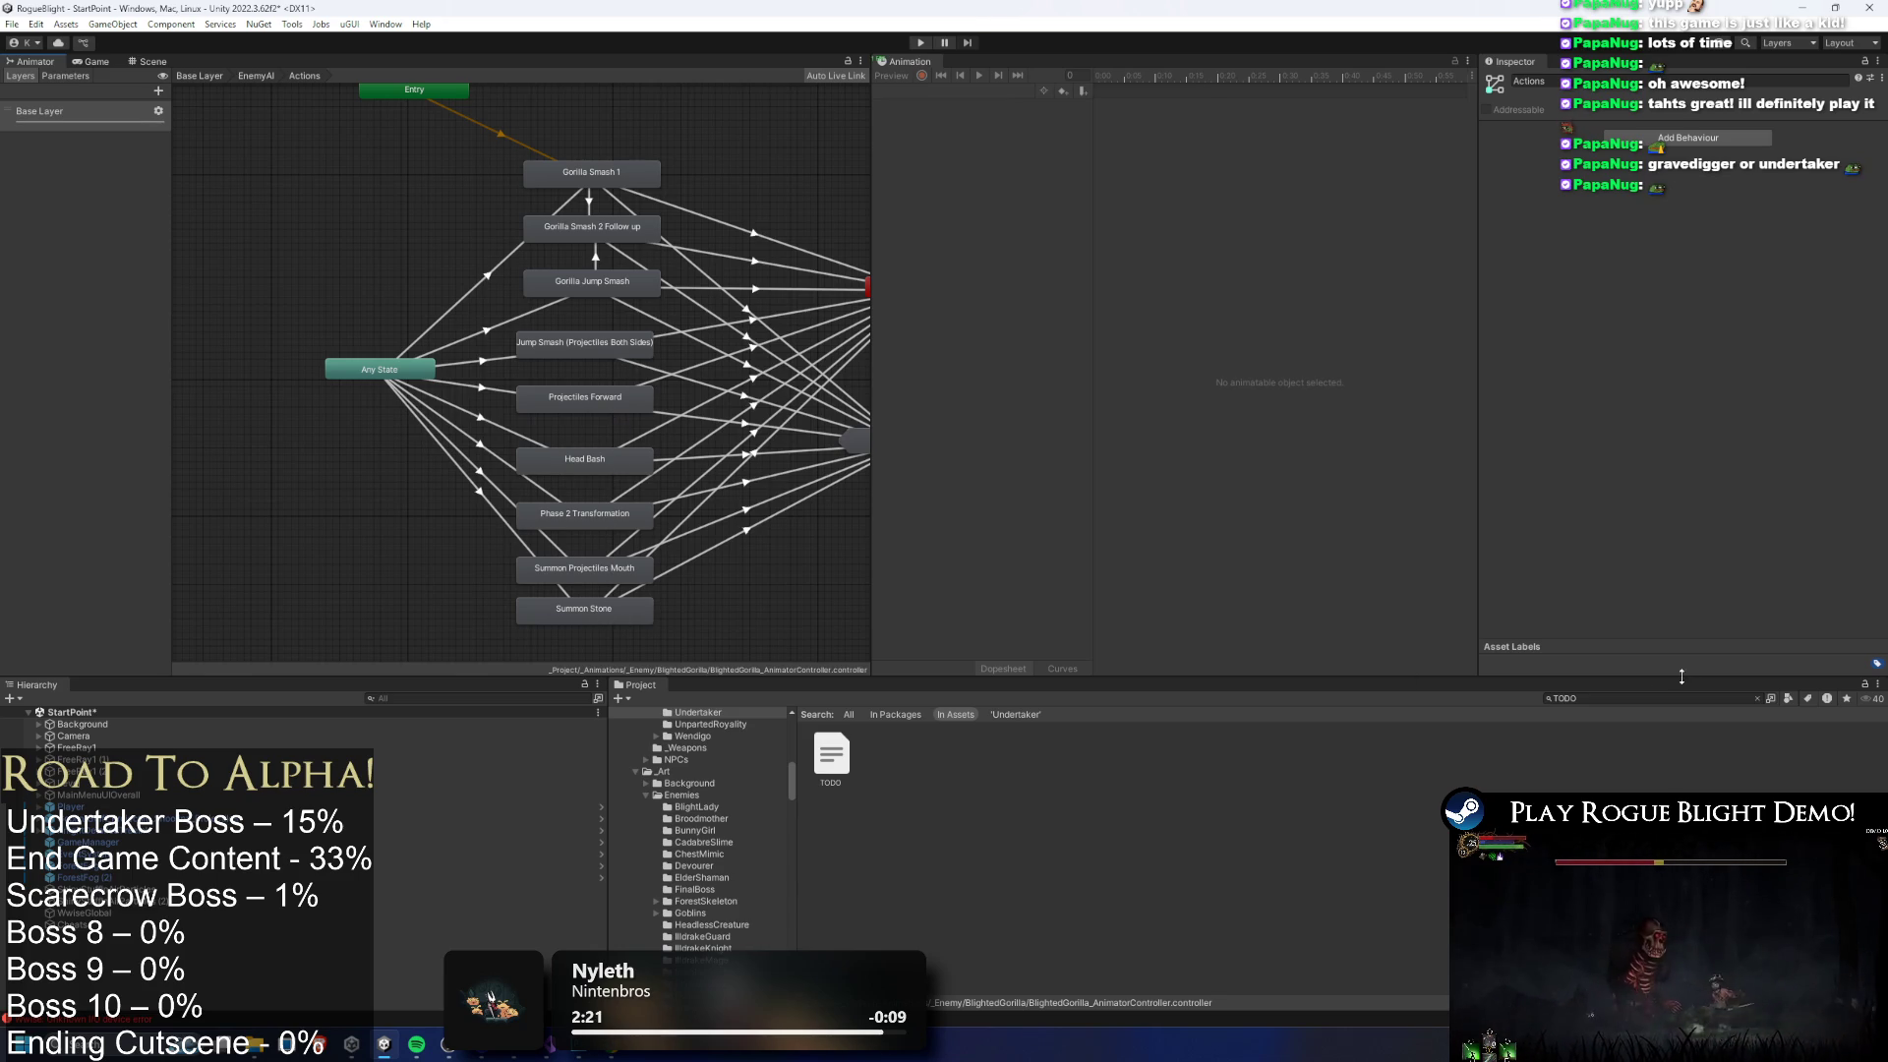
Search the Project for the Undertaker and open its prefab for editing
click(1644, 703)
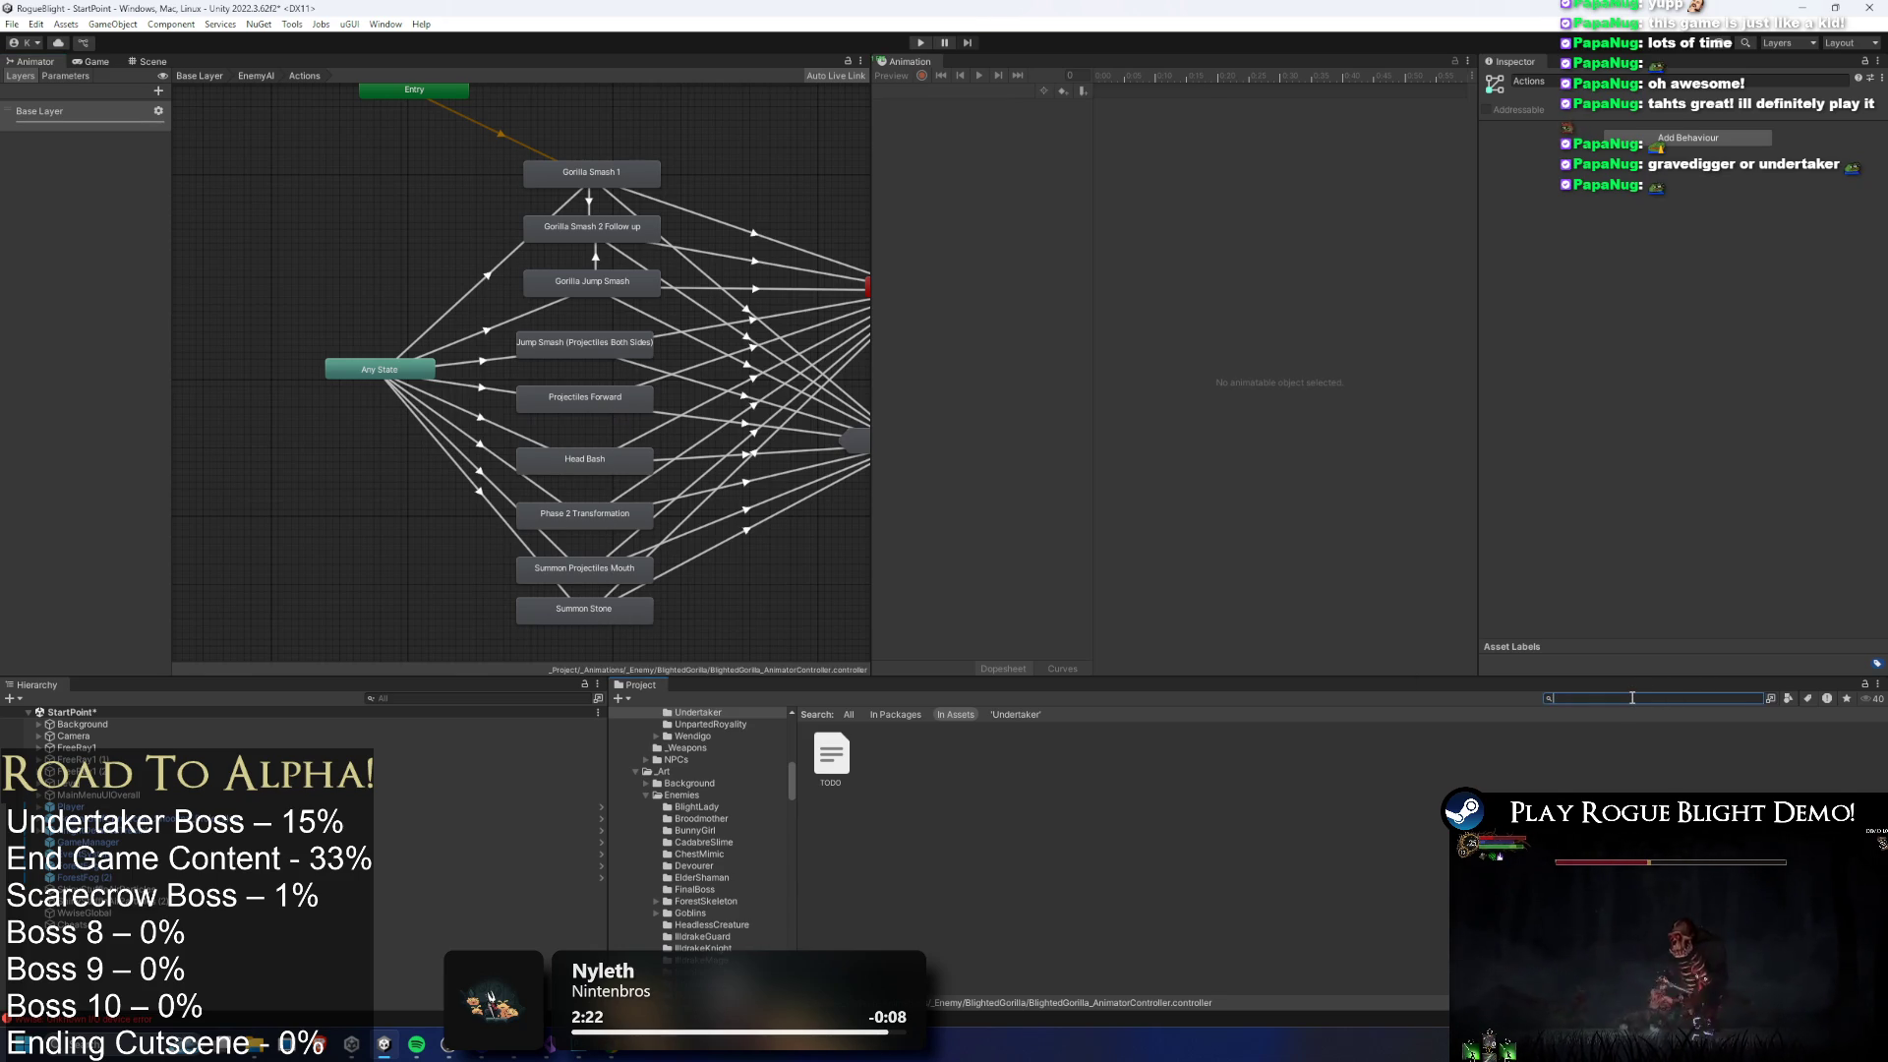
text(undertaker prefab)
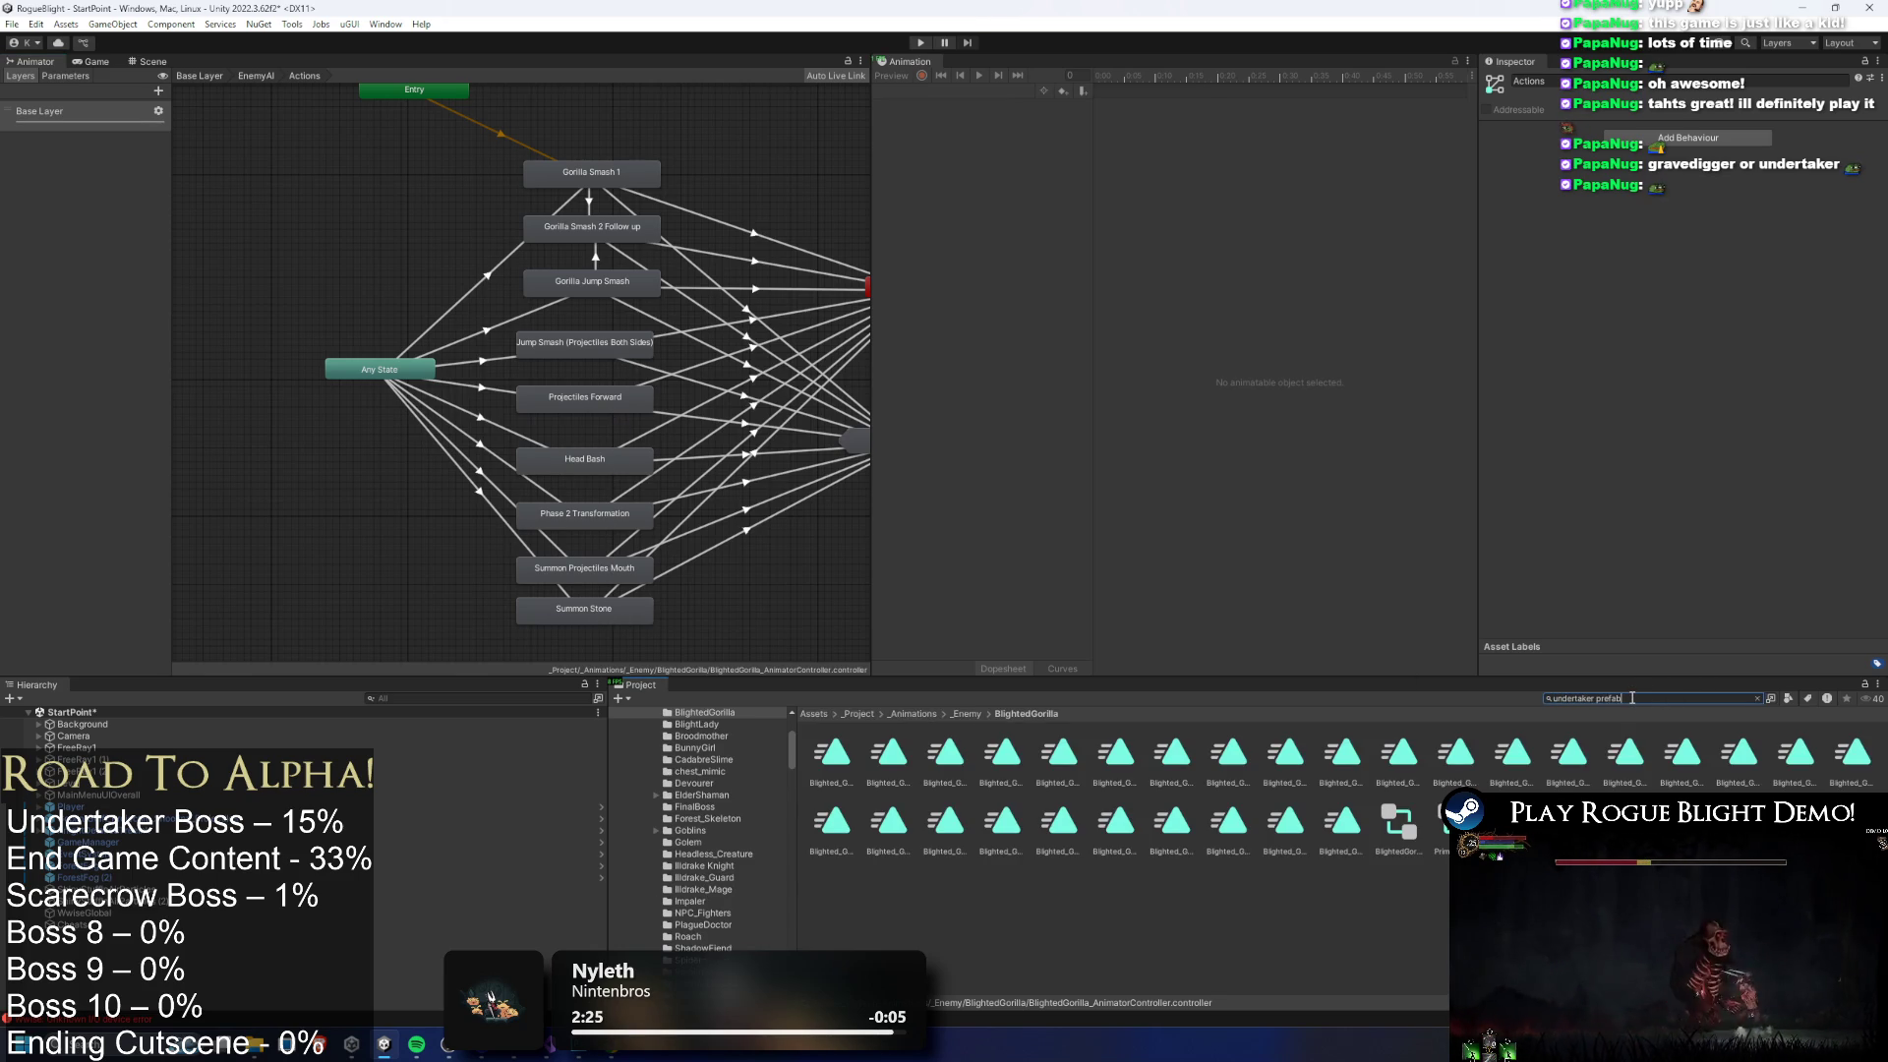
double_click(834, 760)
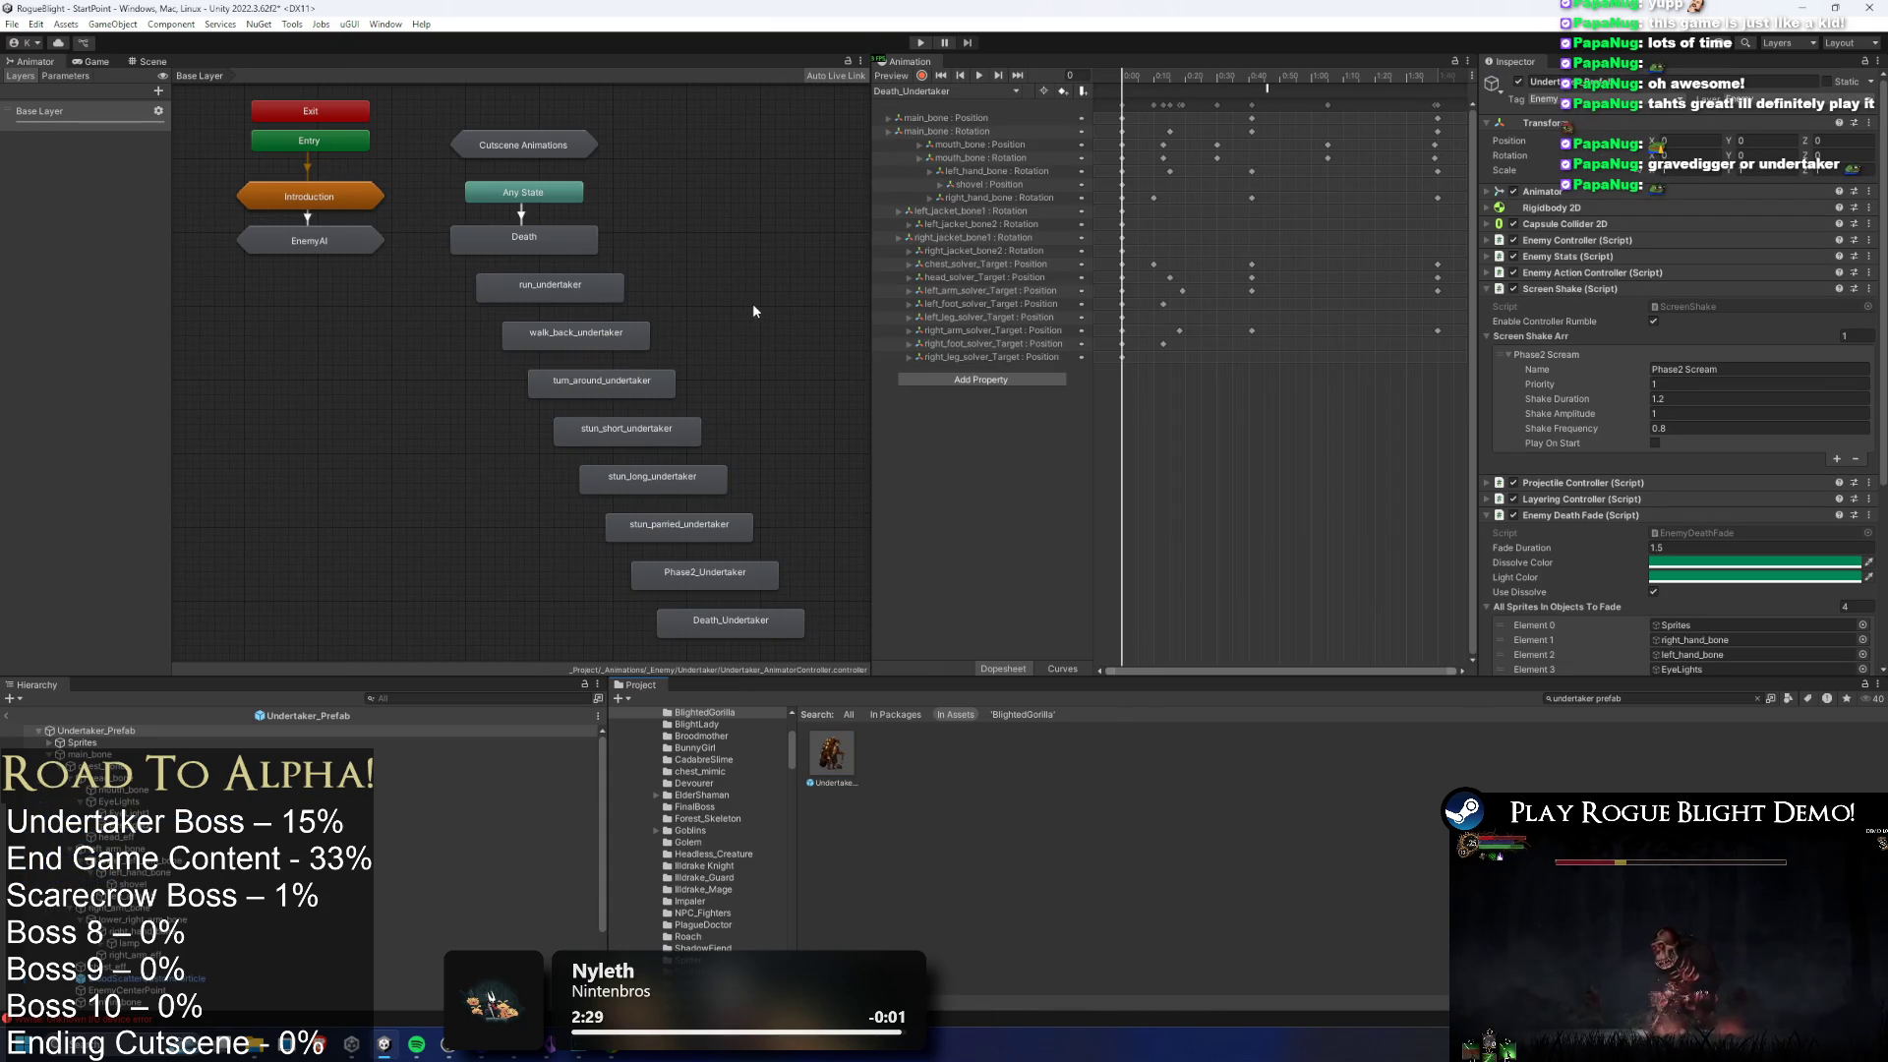
Delete the nine loose Undertaker states from the base layer, then select the Project search text
mouse_move(826, 285)
mouse_down()
mouse_move(725, 511)
mouse_move(472, 664)
mouse_up()
key(Delete)
click(846, 763)
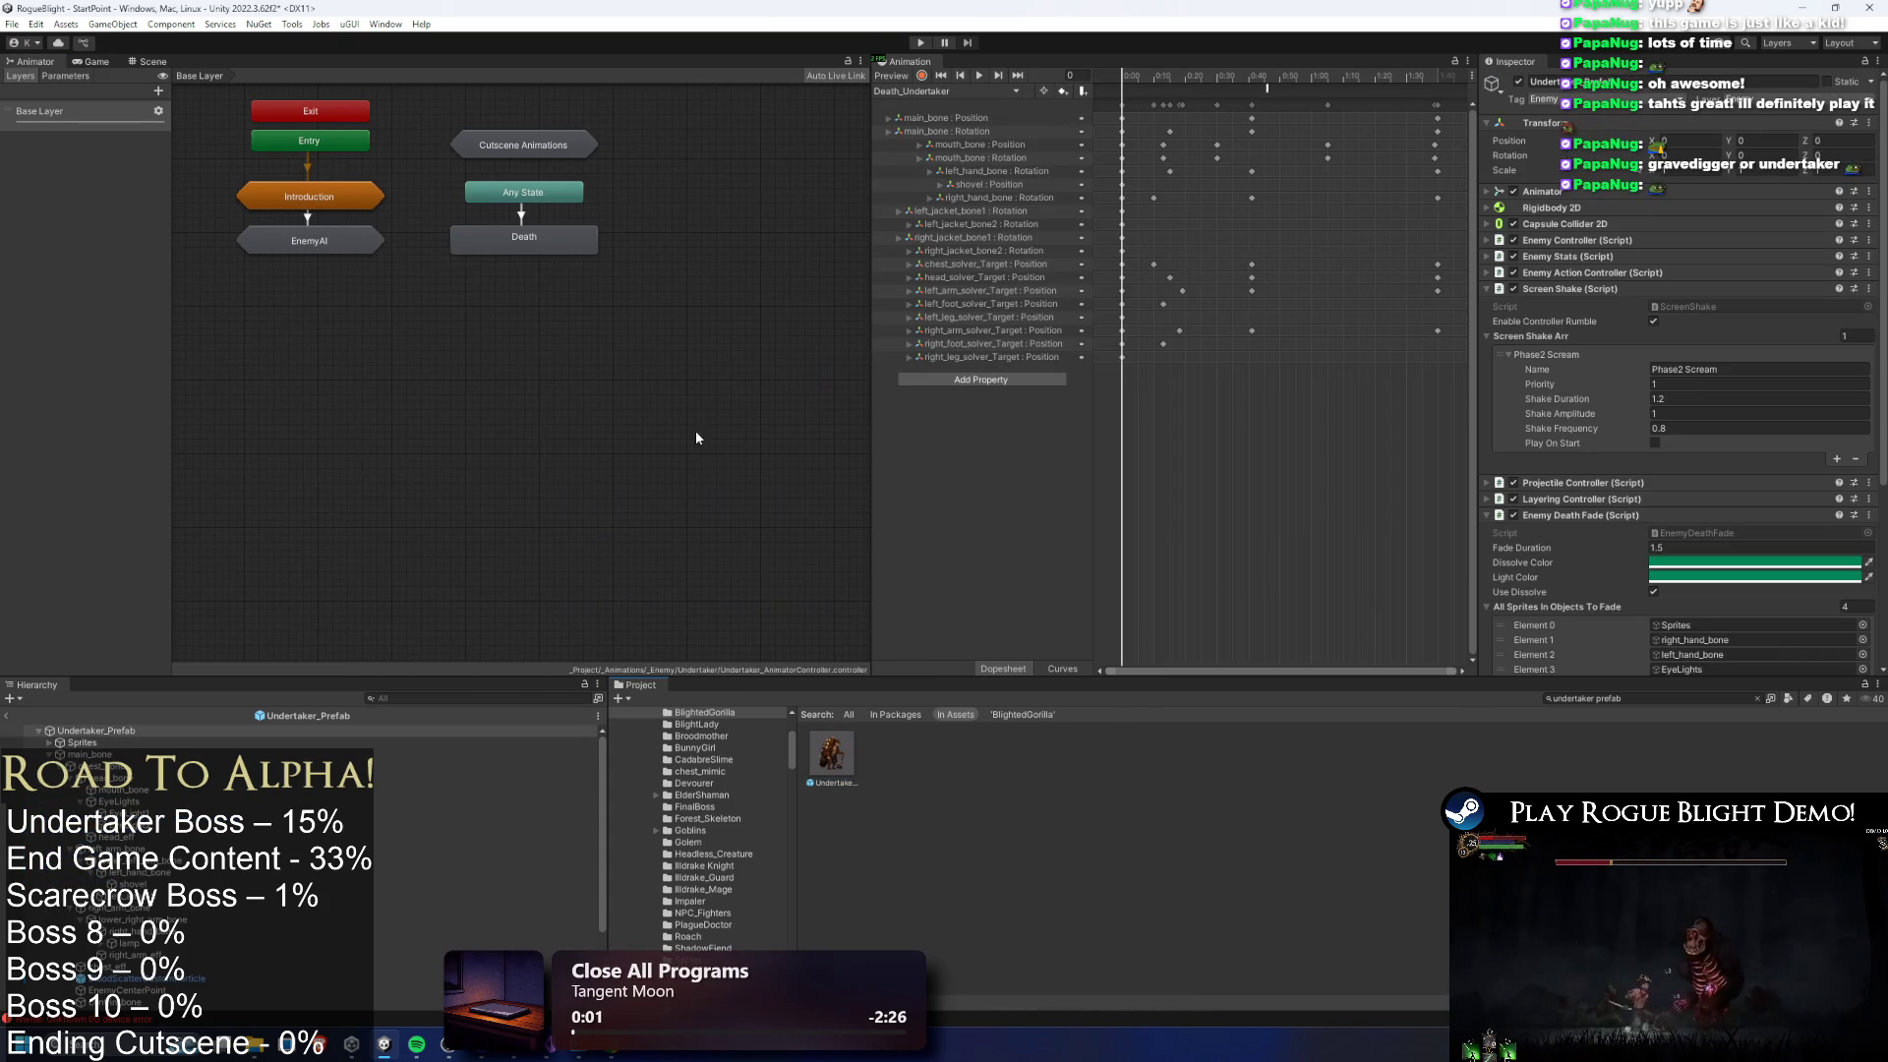
click(1637, 703)
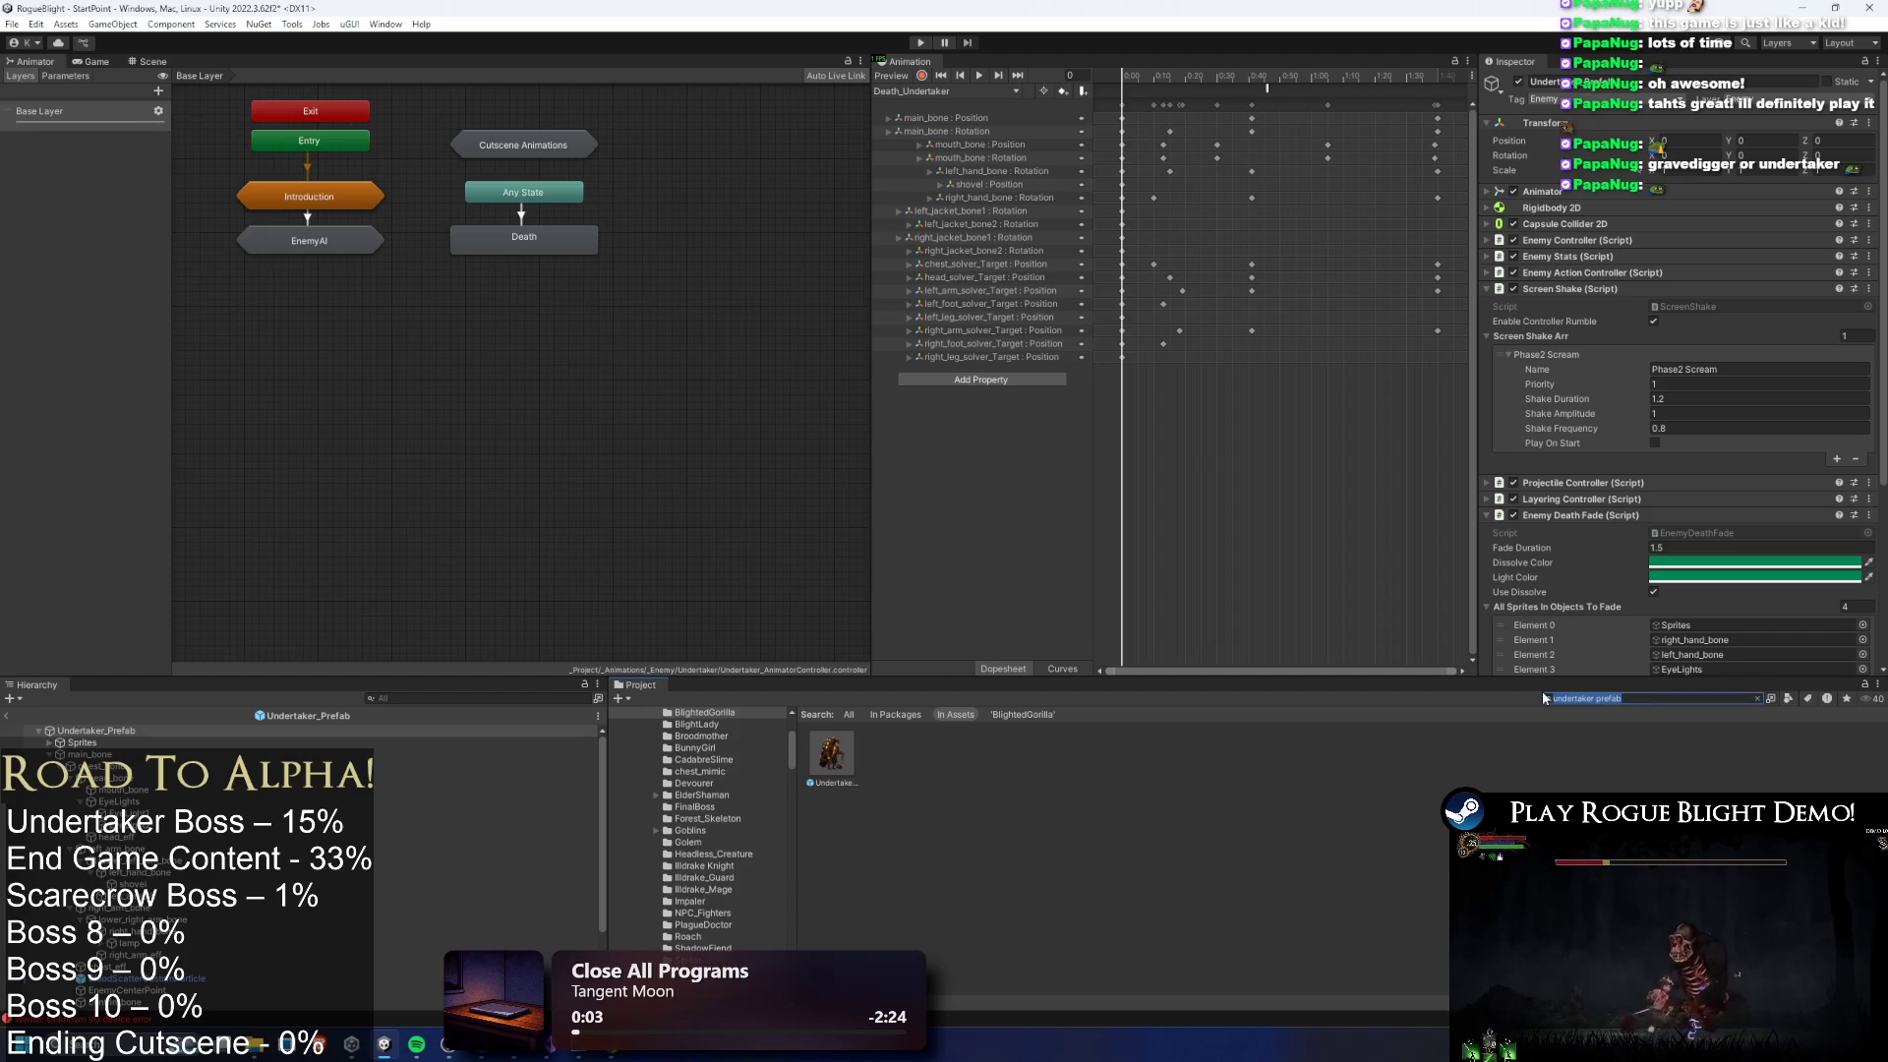
Open TODO.txt from the TODO search in Visual Studio and place the cursor under TODO:
text(TODO)
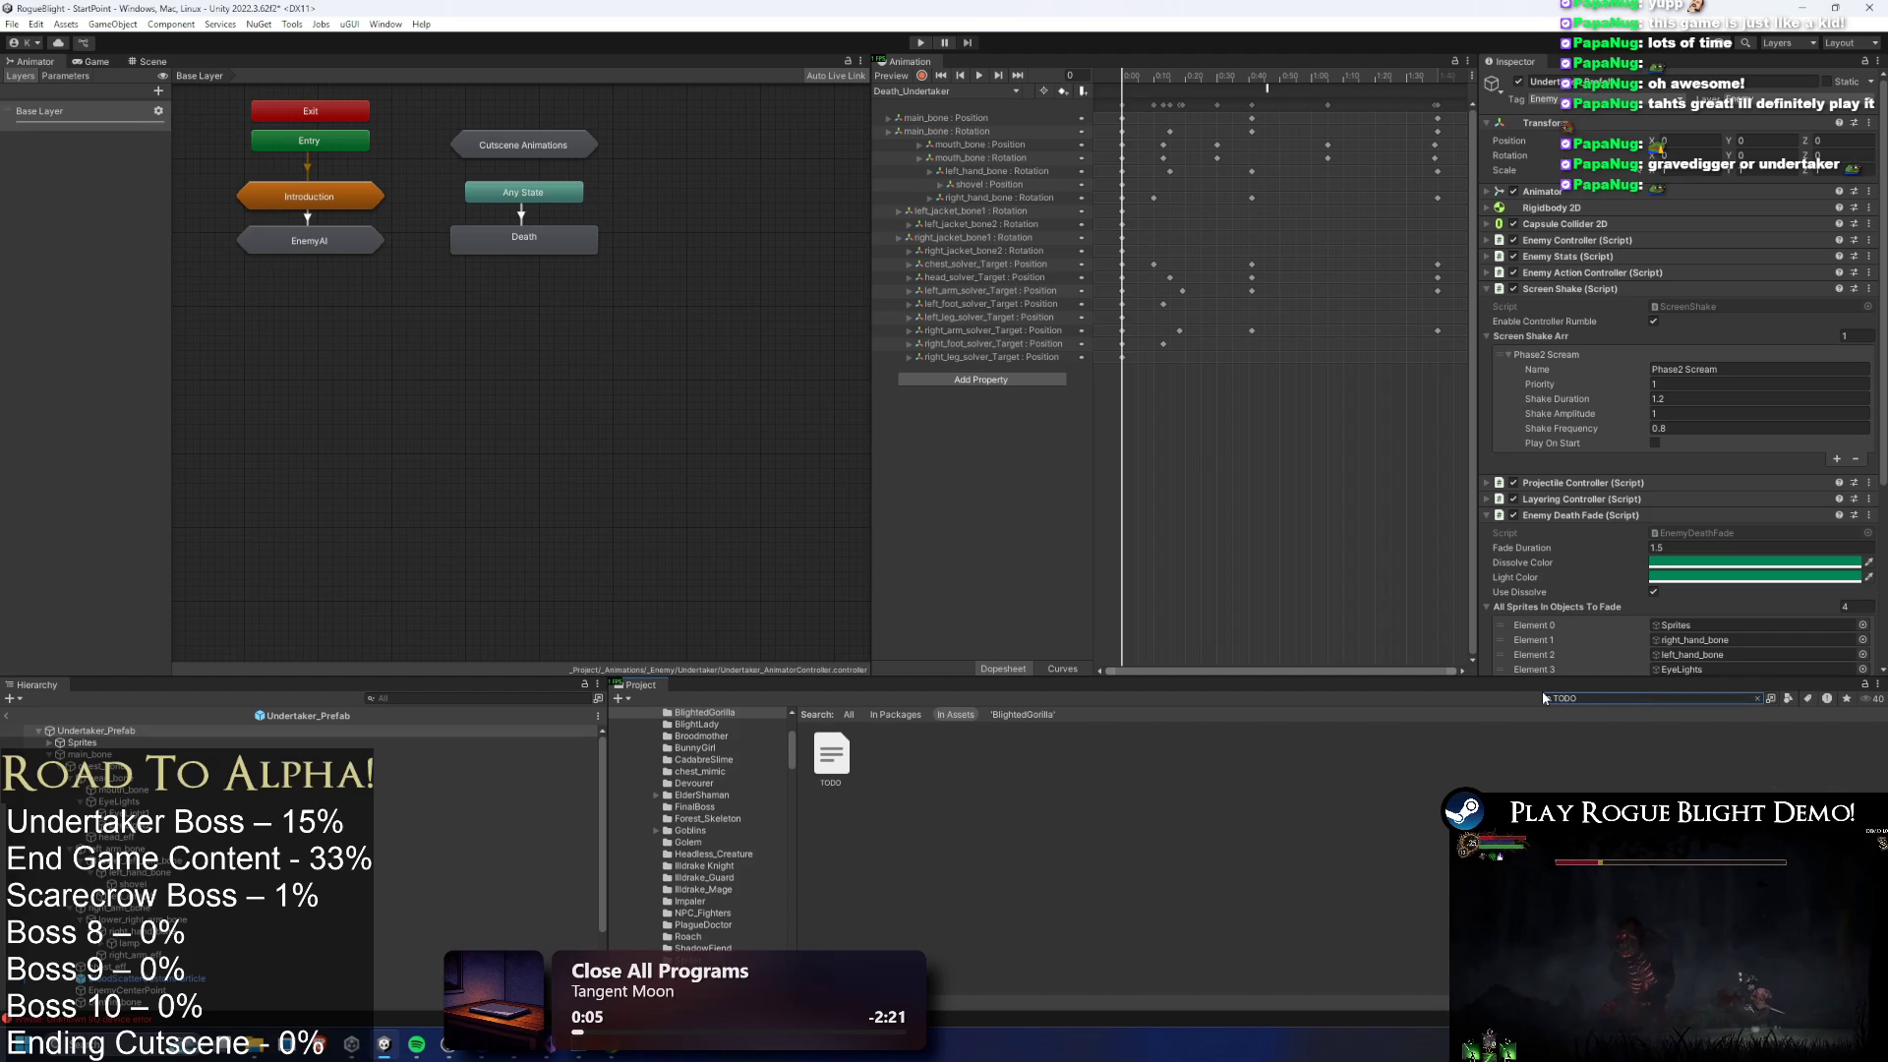
click(811, 768)
click(811, 767)
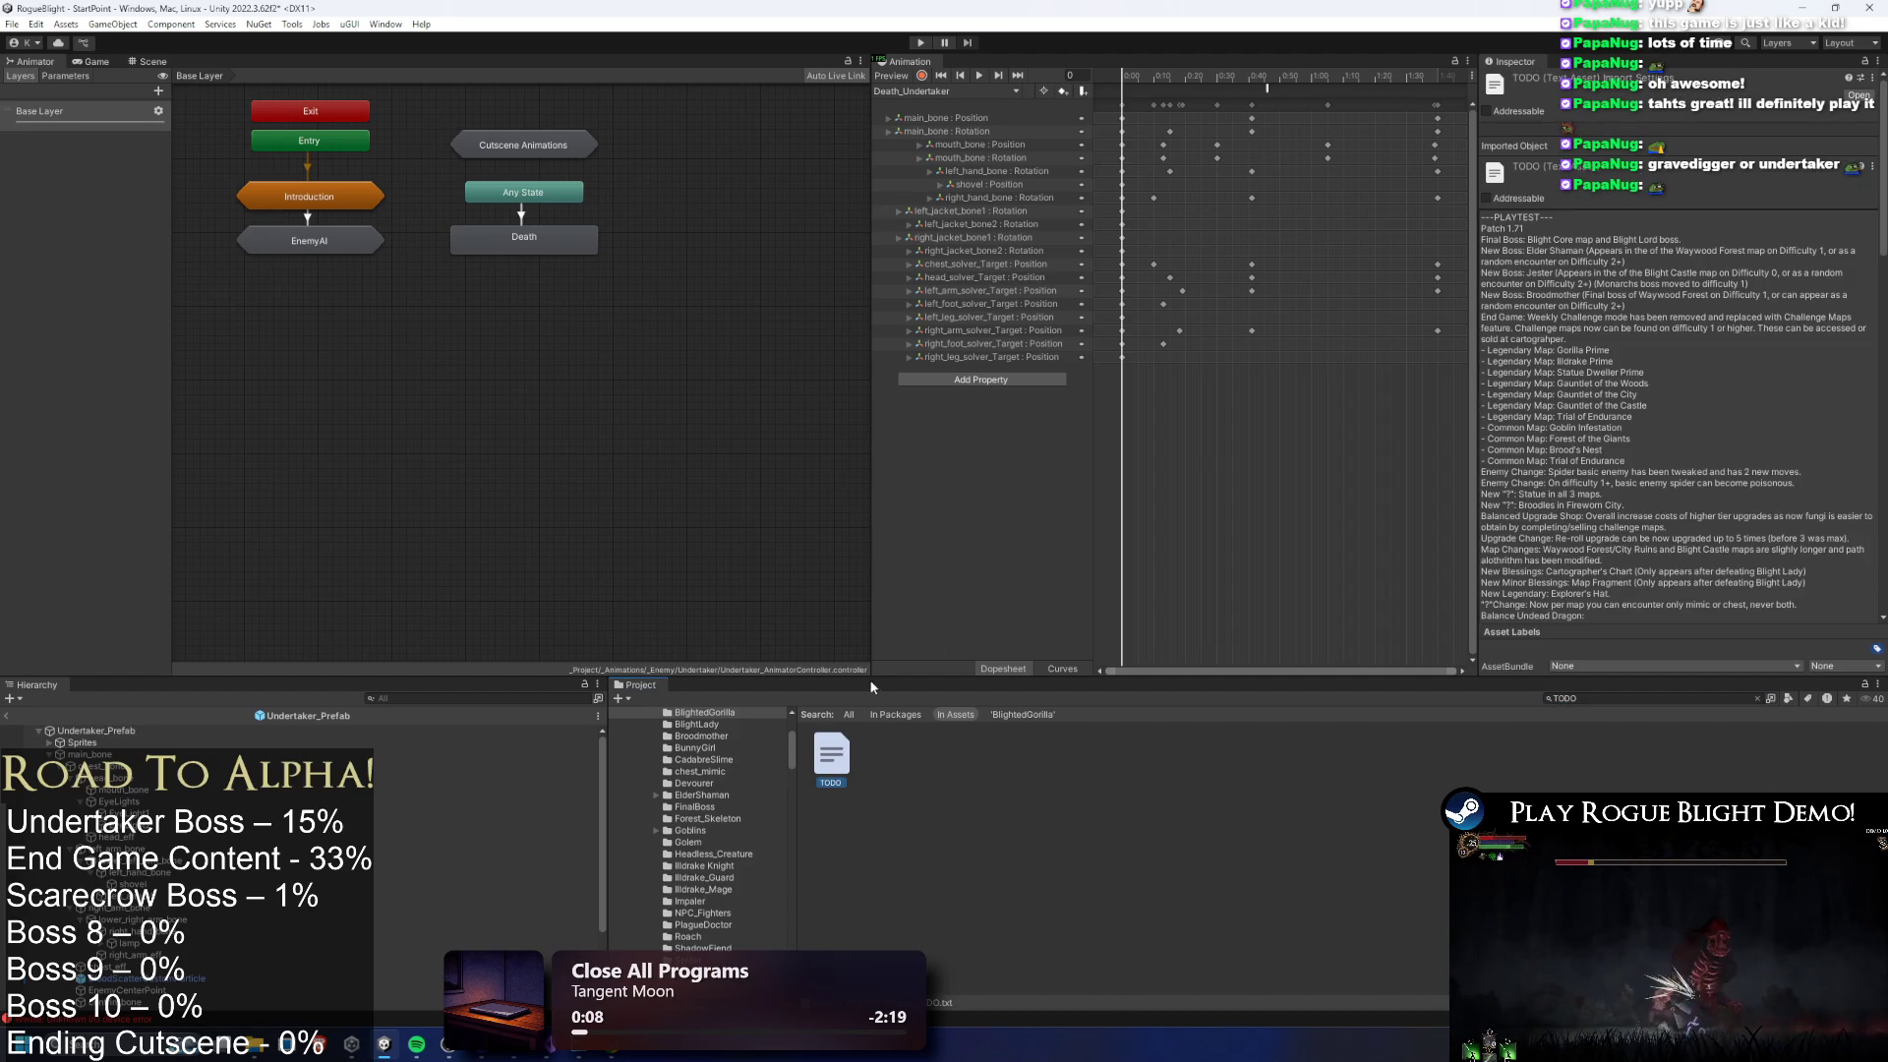
scroll(762, 457, down, 5)
scroll(762, 457, up, 15)
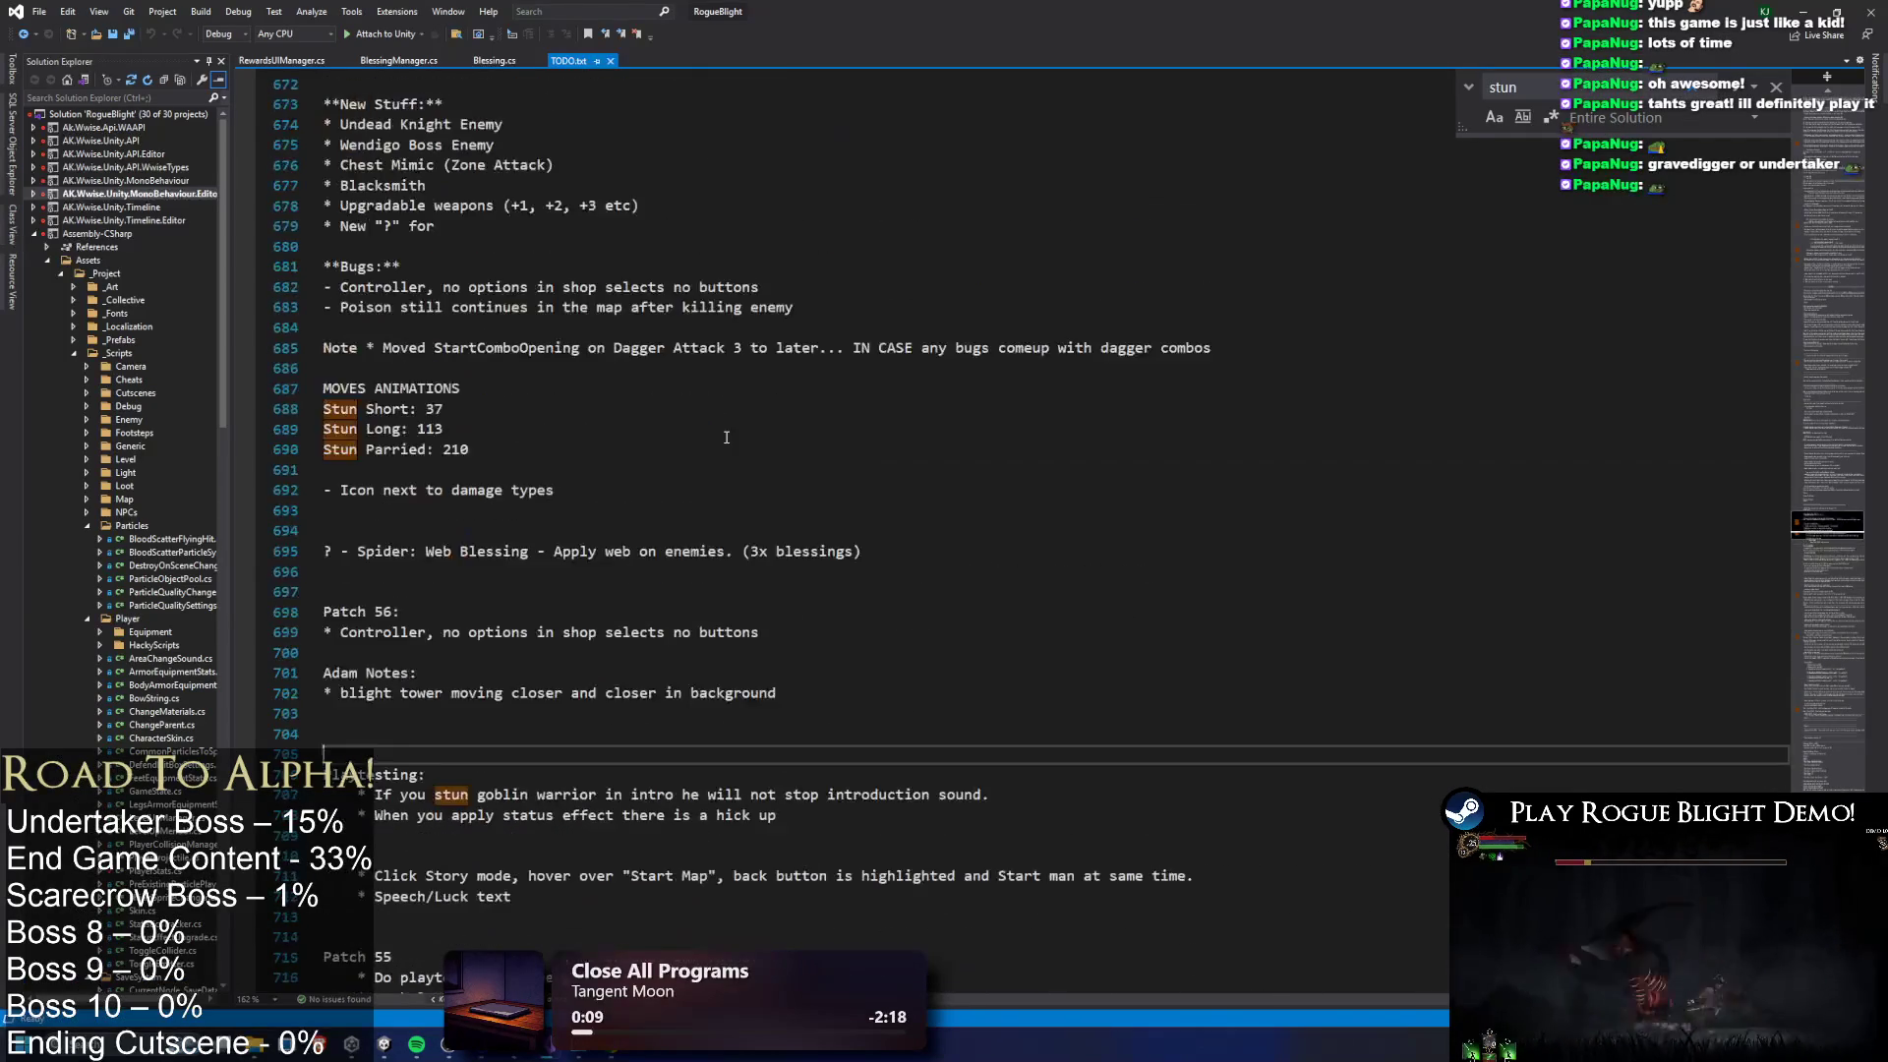
scroll(762, 458, up, 20)
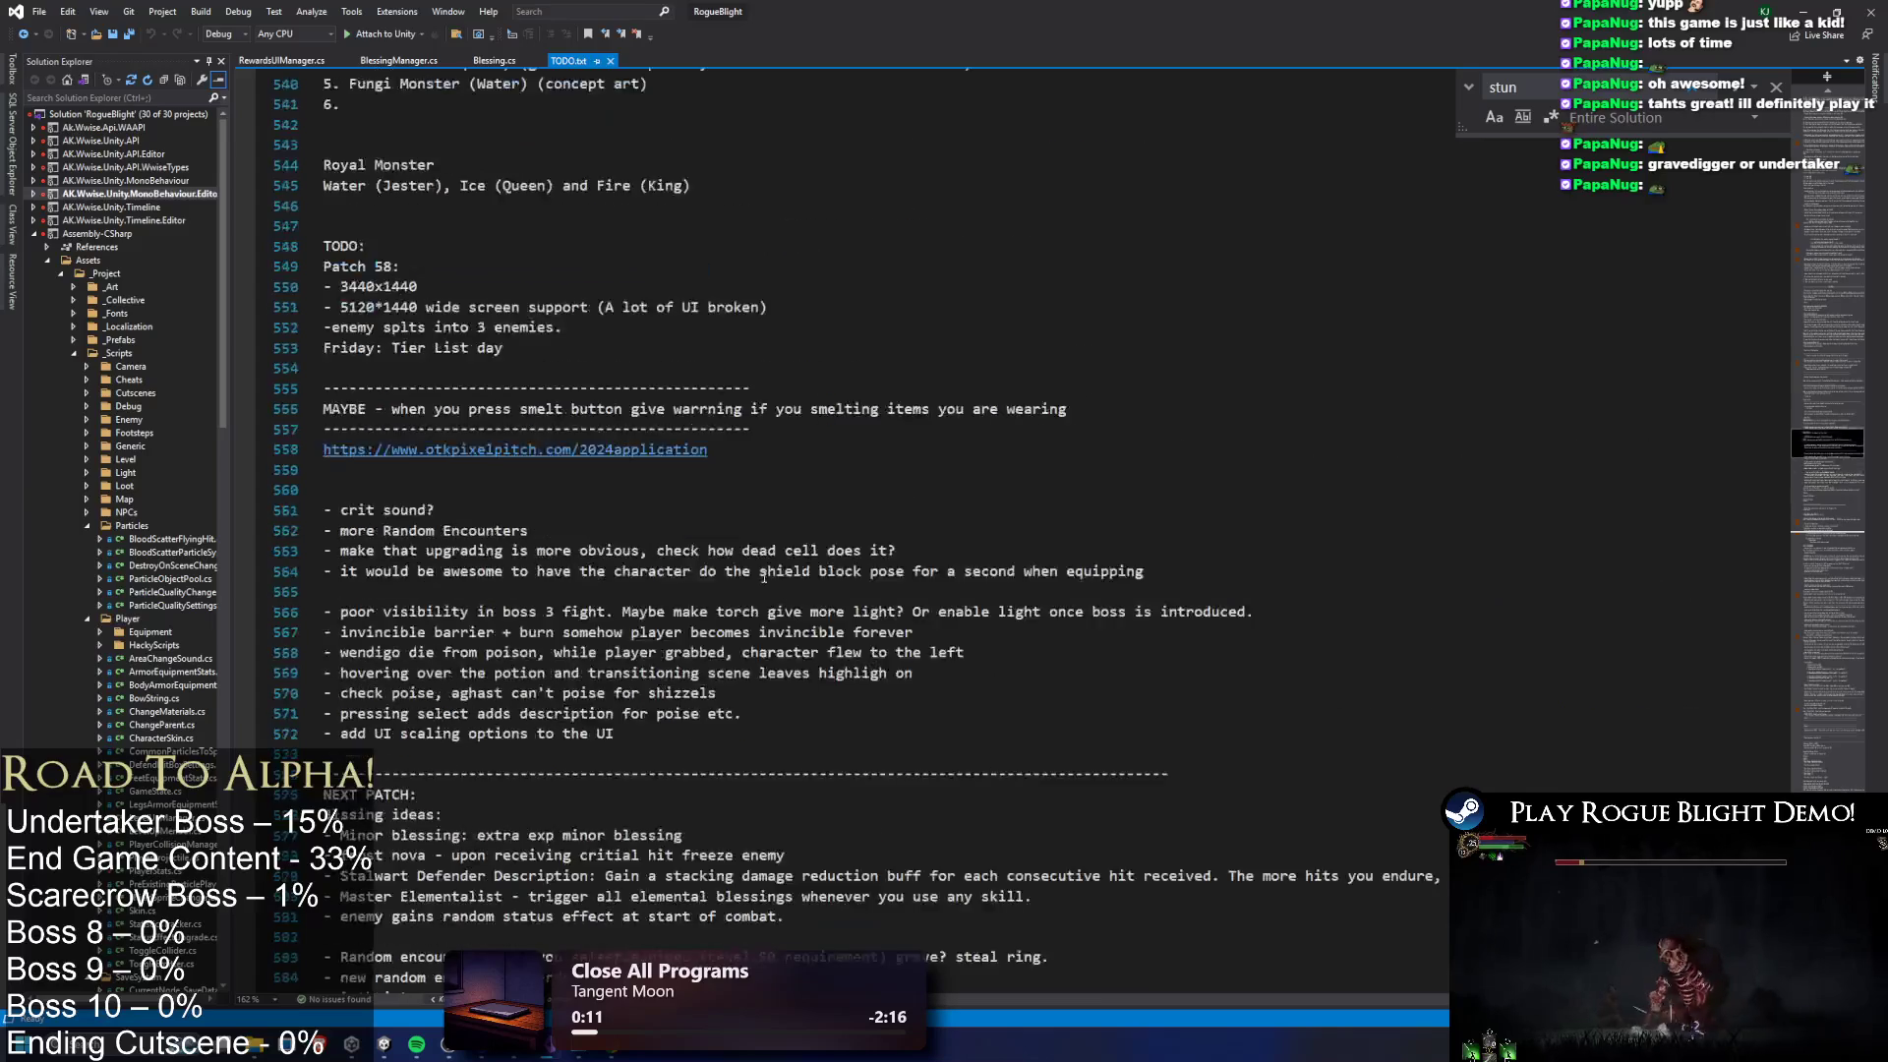
scroll(1755, 366, up, 20)
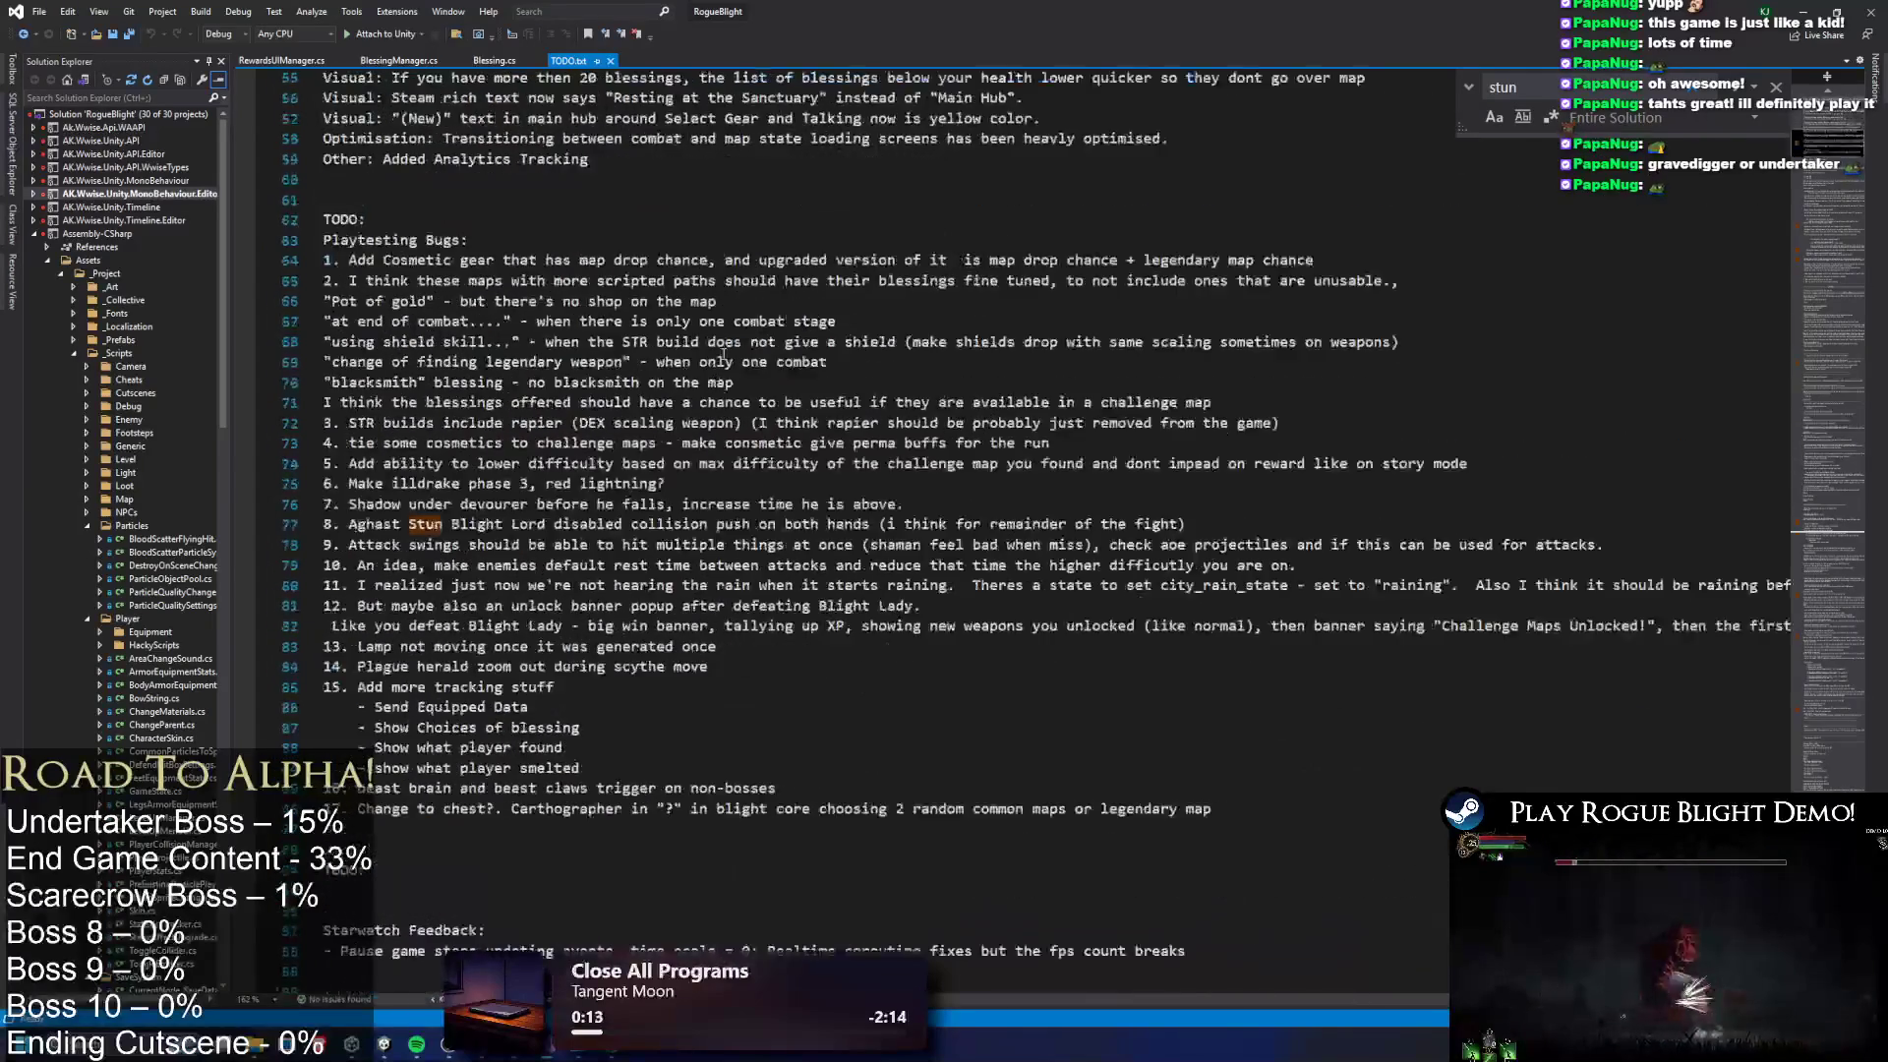
scroll(559, 375, up, 8)
scroll(560, 375, down, 13)
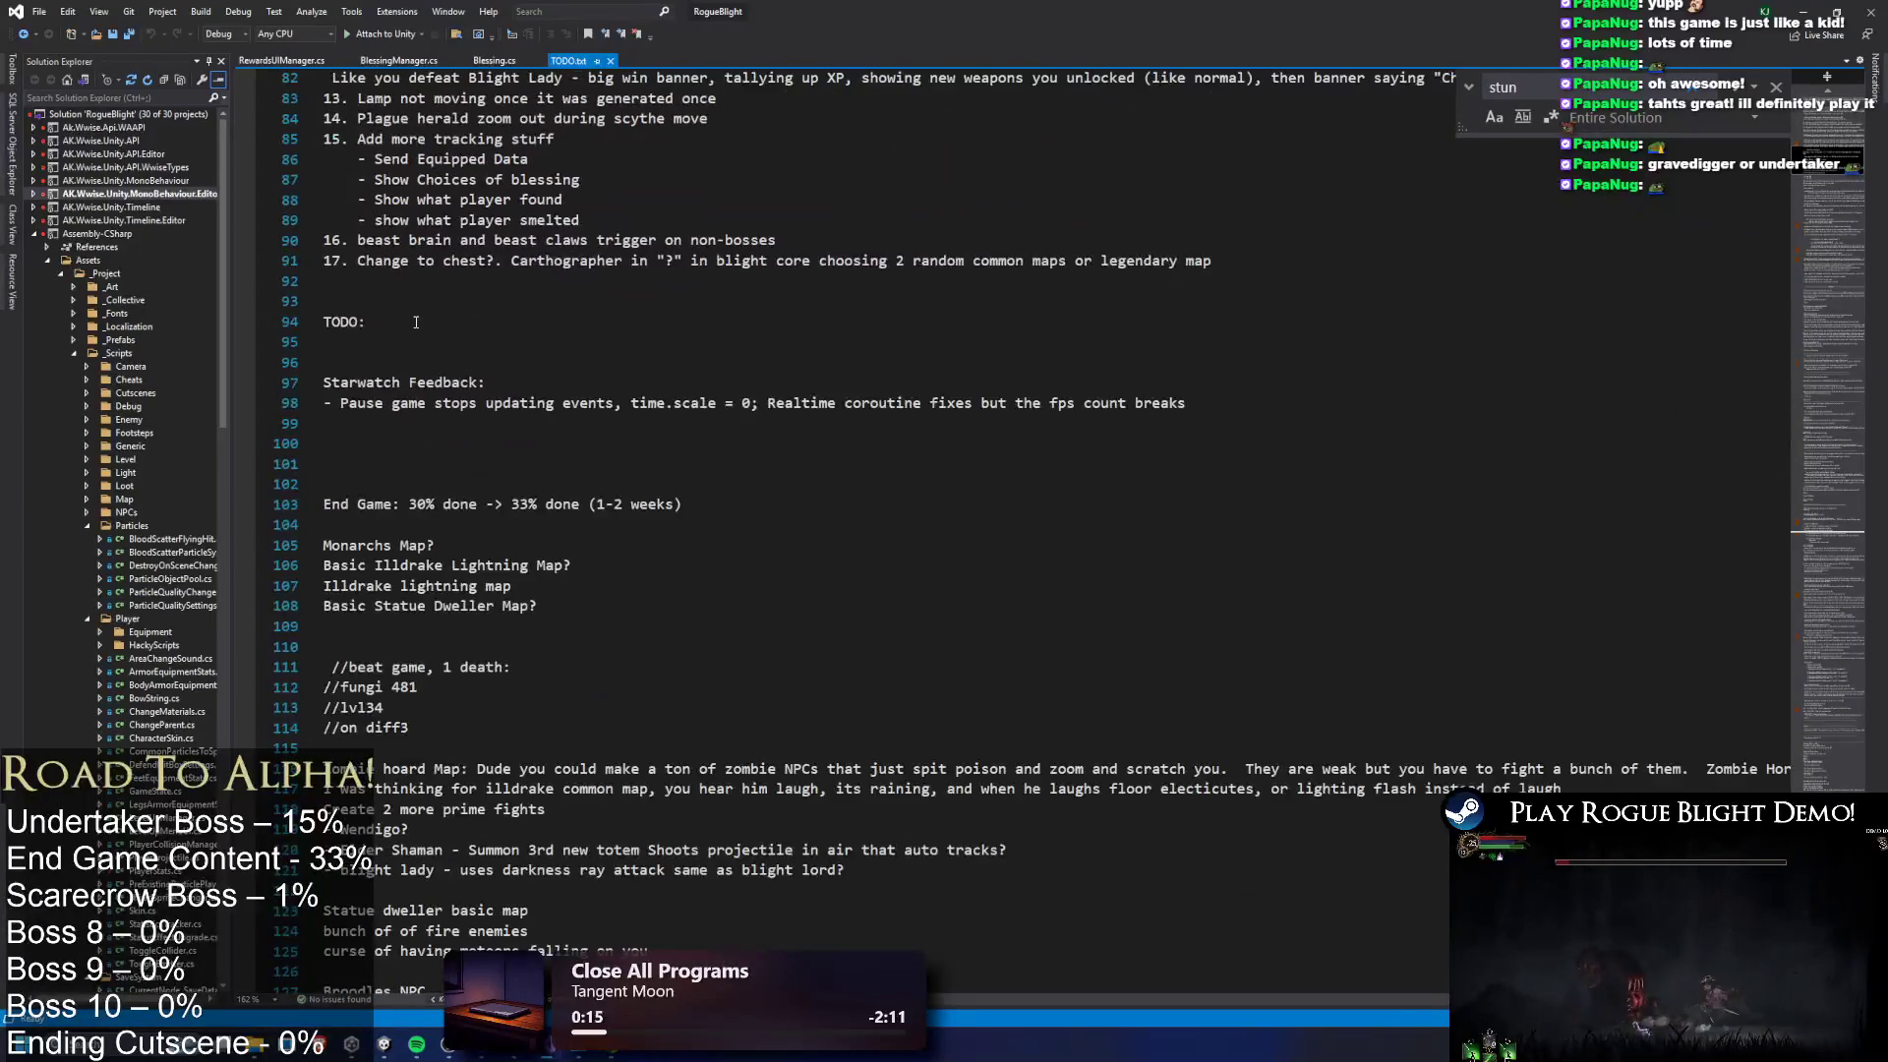
click(381, 355)
Add an UNDETAKER: heading directly beneath TODO: with an empty line below it
key(Return)
key(Return)
key(Return)
click(384, 351)
key(Return)
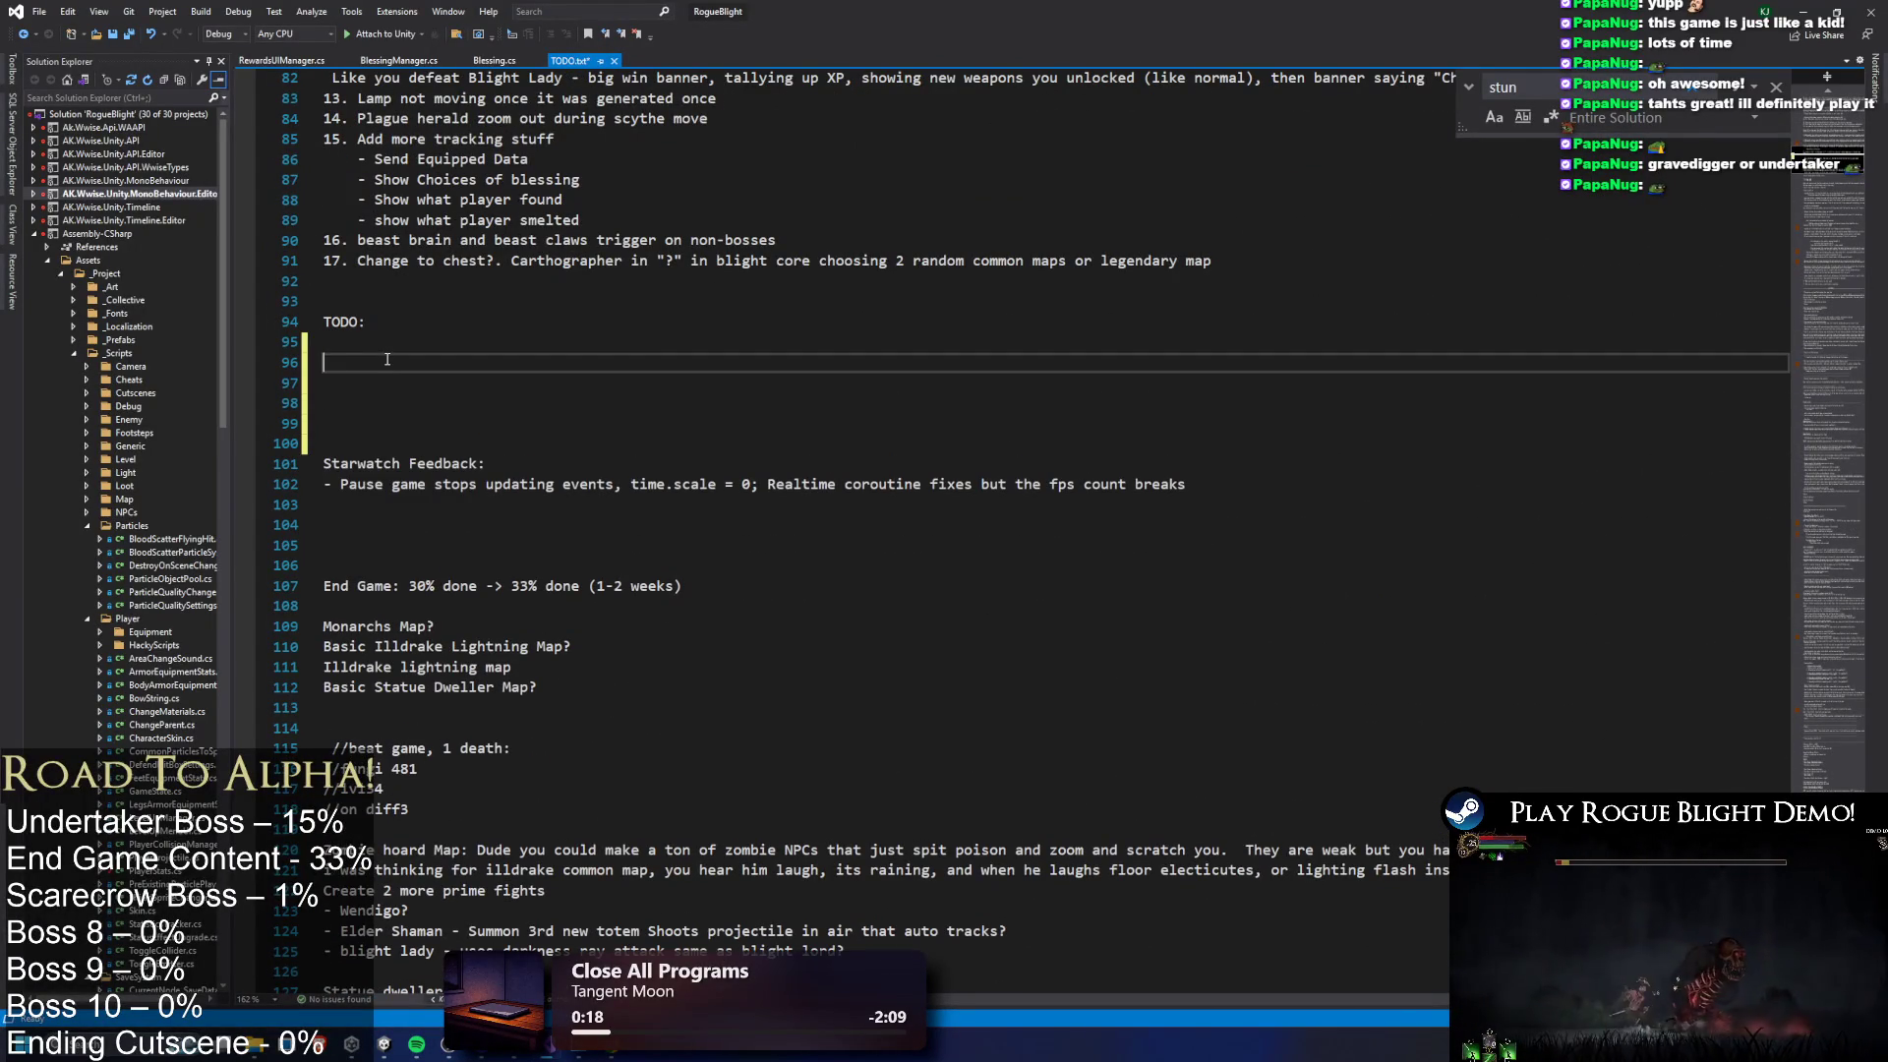
text(UNDETAKER:)
key(Return)
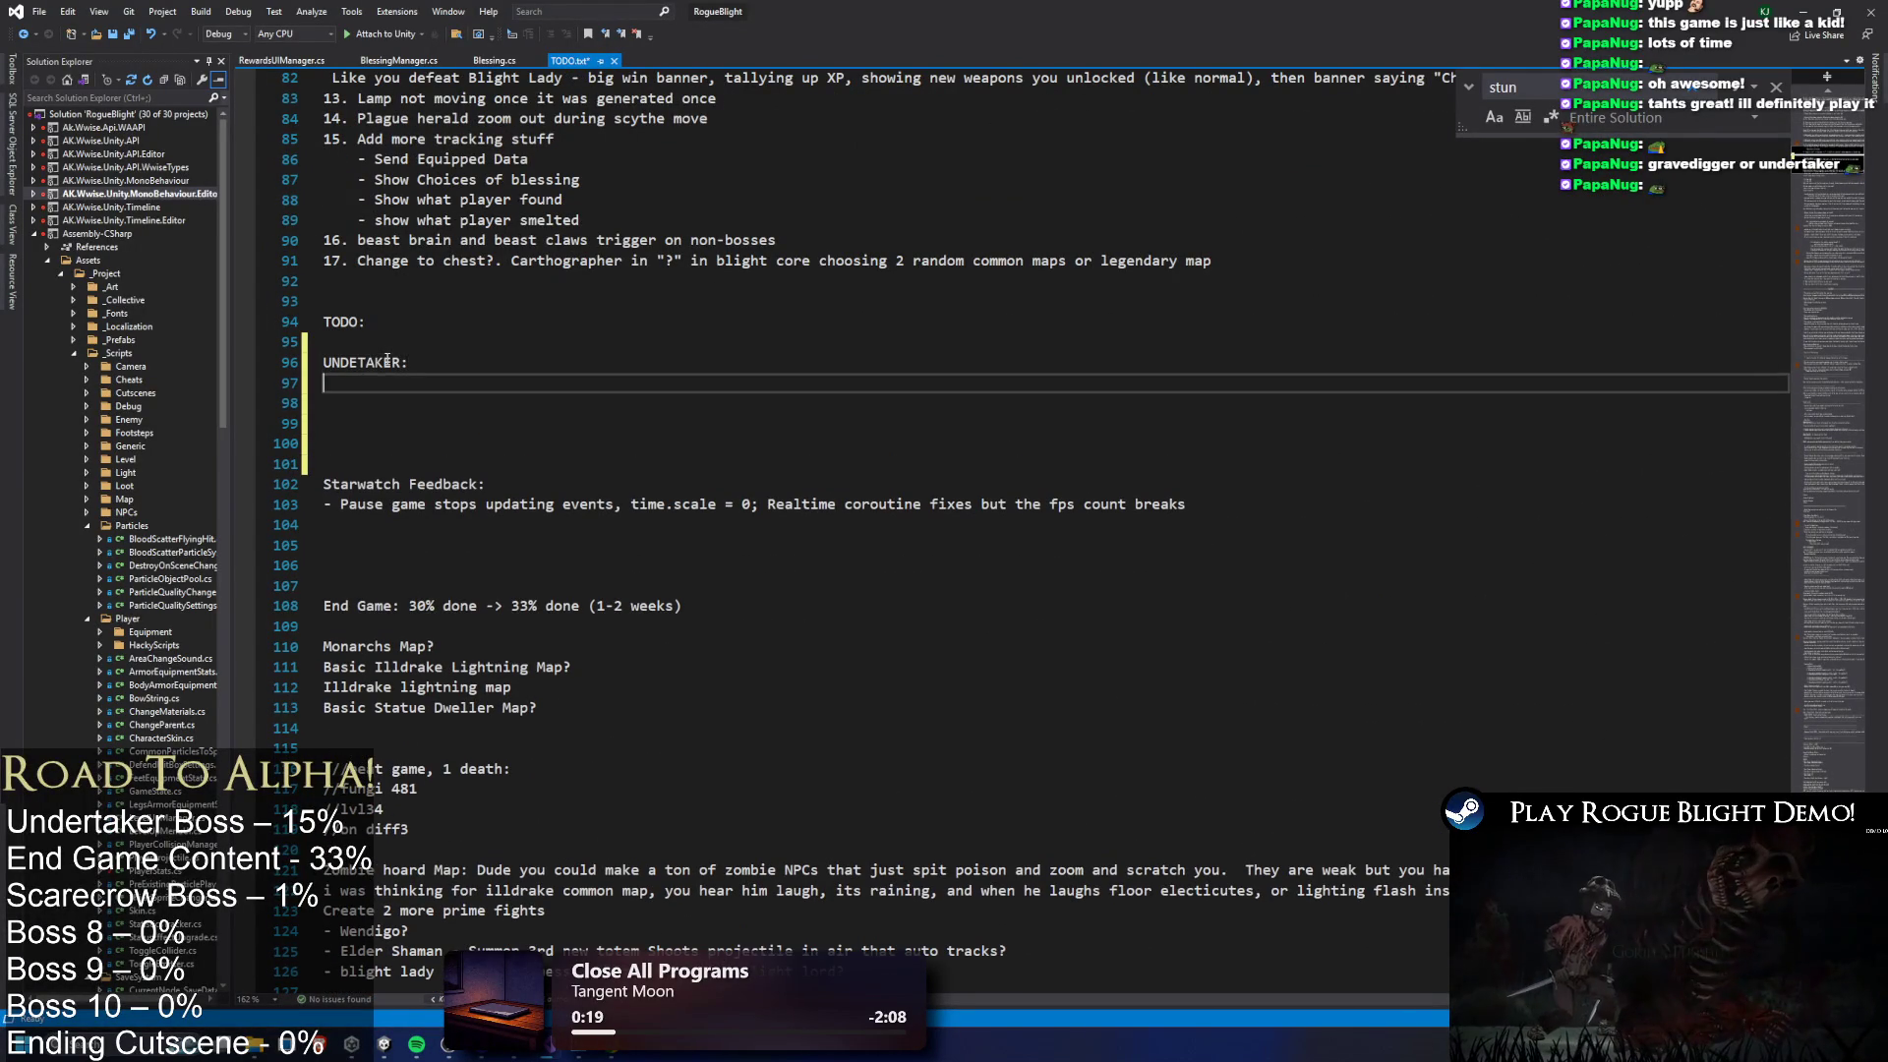
key(Up)
key(Up)
key(BackSpace)
click(458, 361)
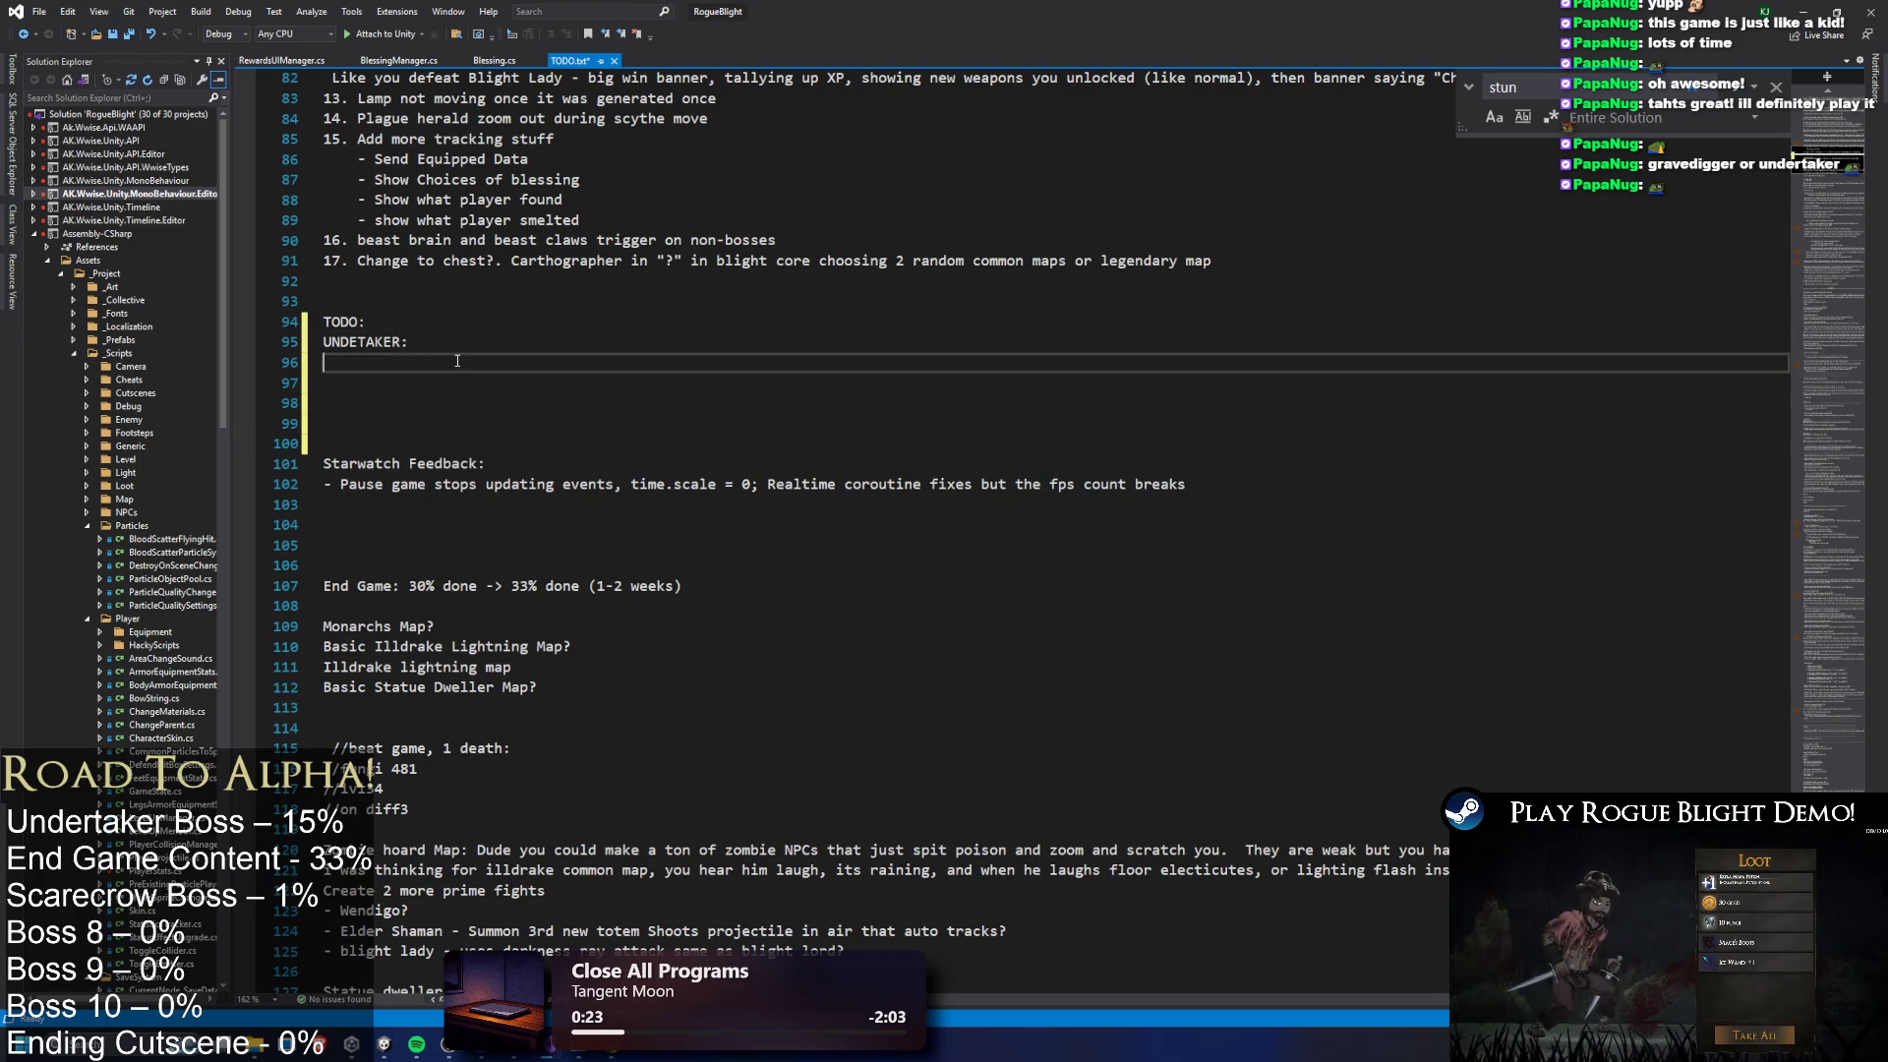
key(BackSpace)
List 'COMBO (2x Moves)', 'SR AOE' and 'SR SOMETHING' under the Undertaker heading
text(COMB)
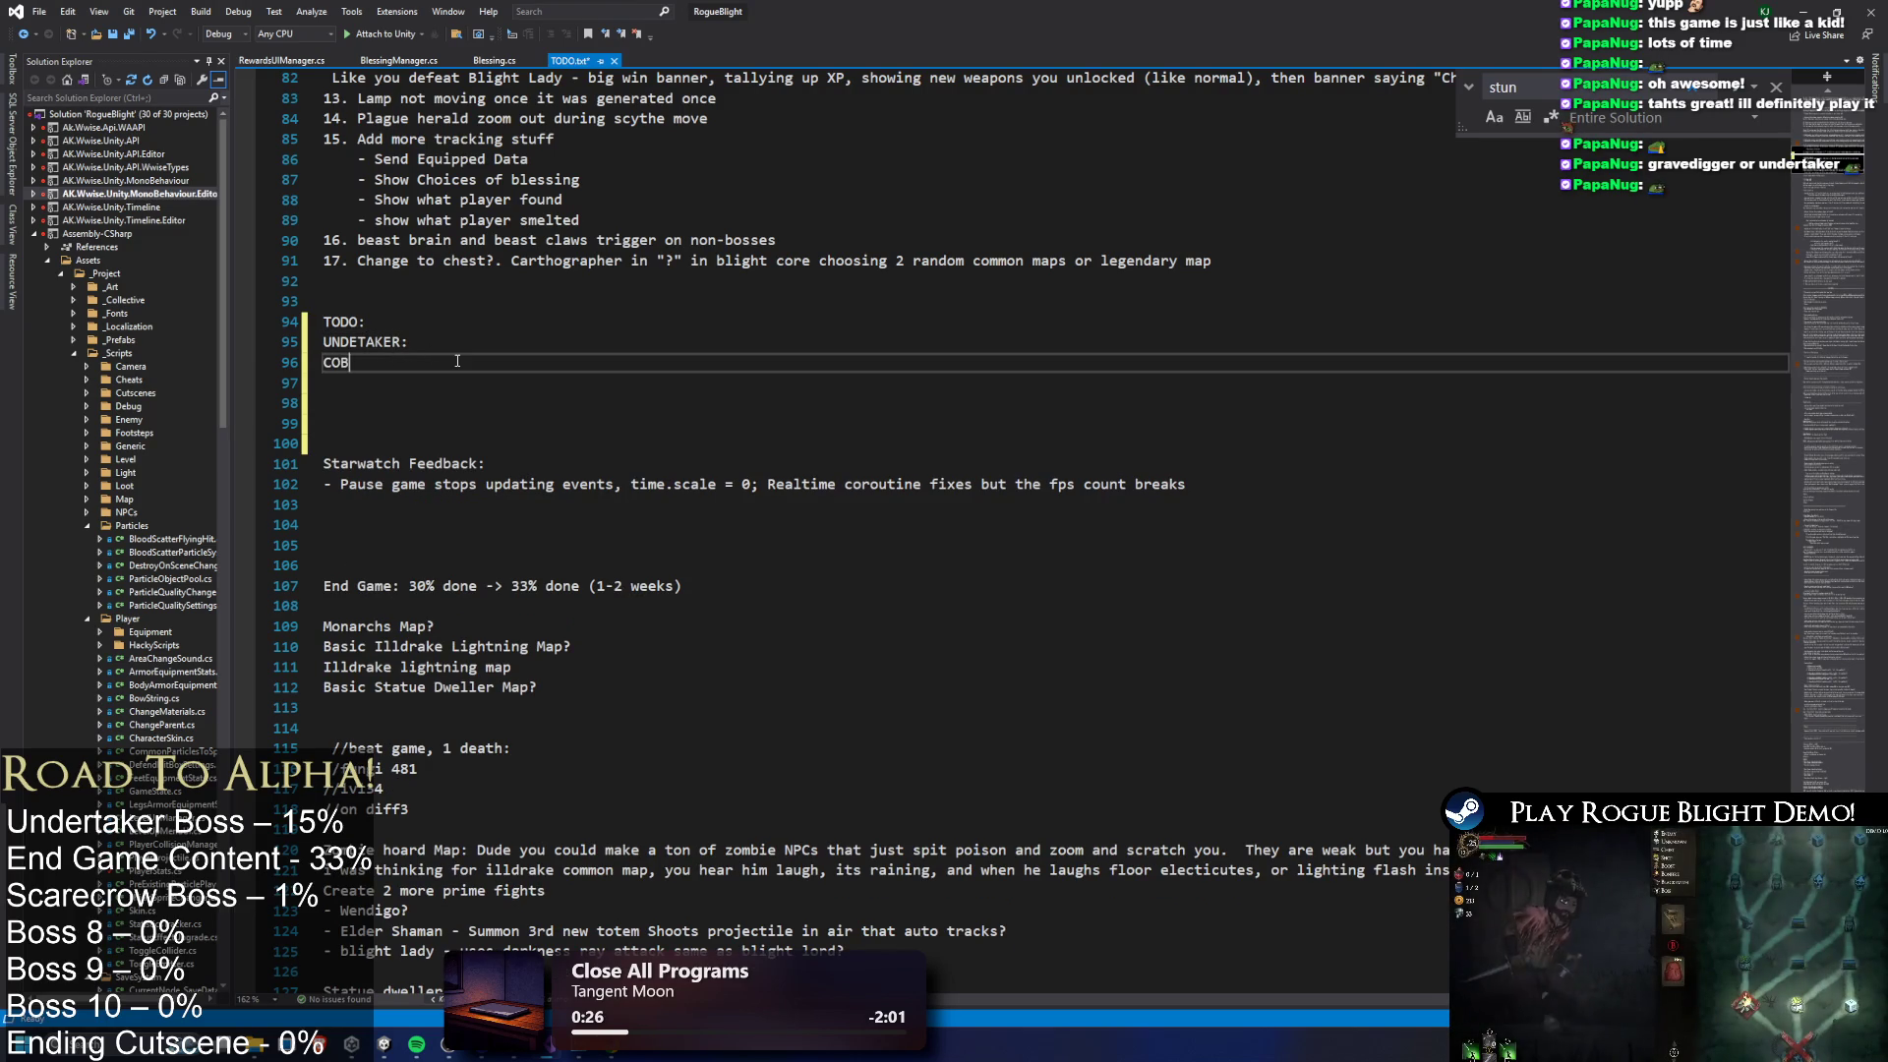
text(O (2x Moves)
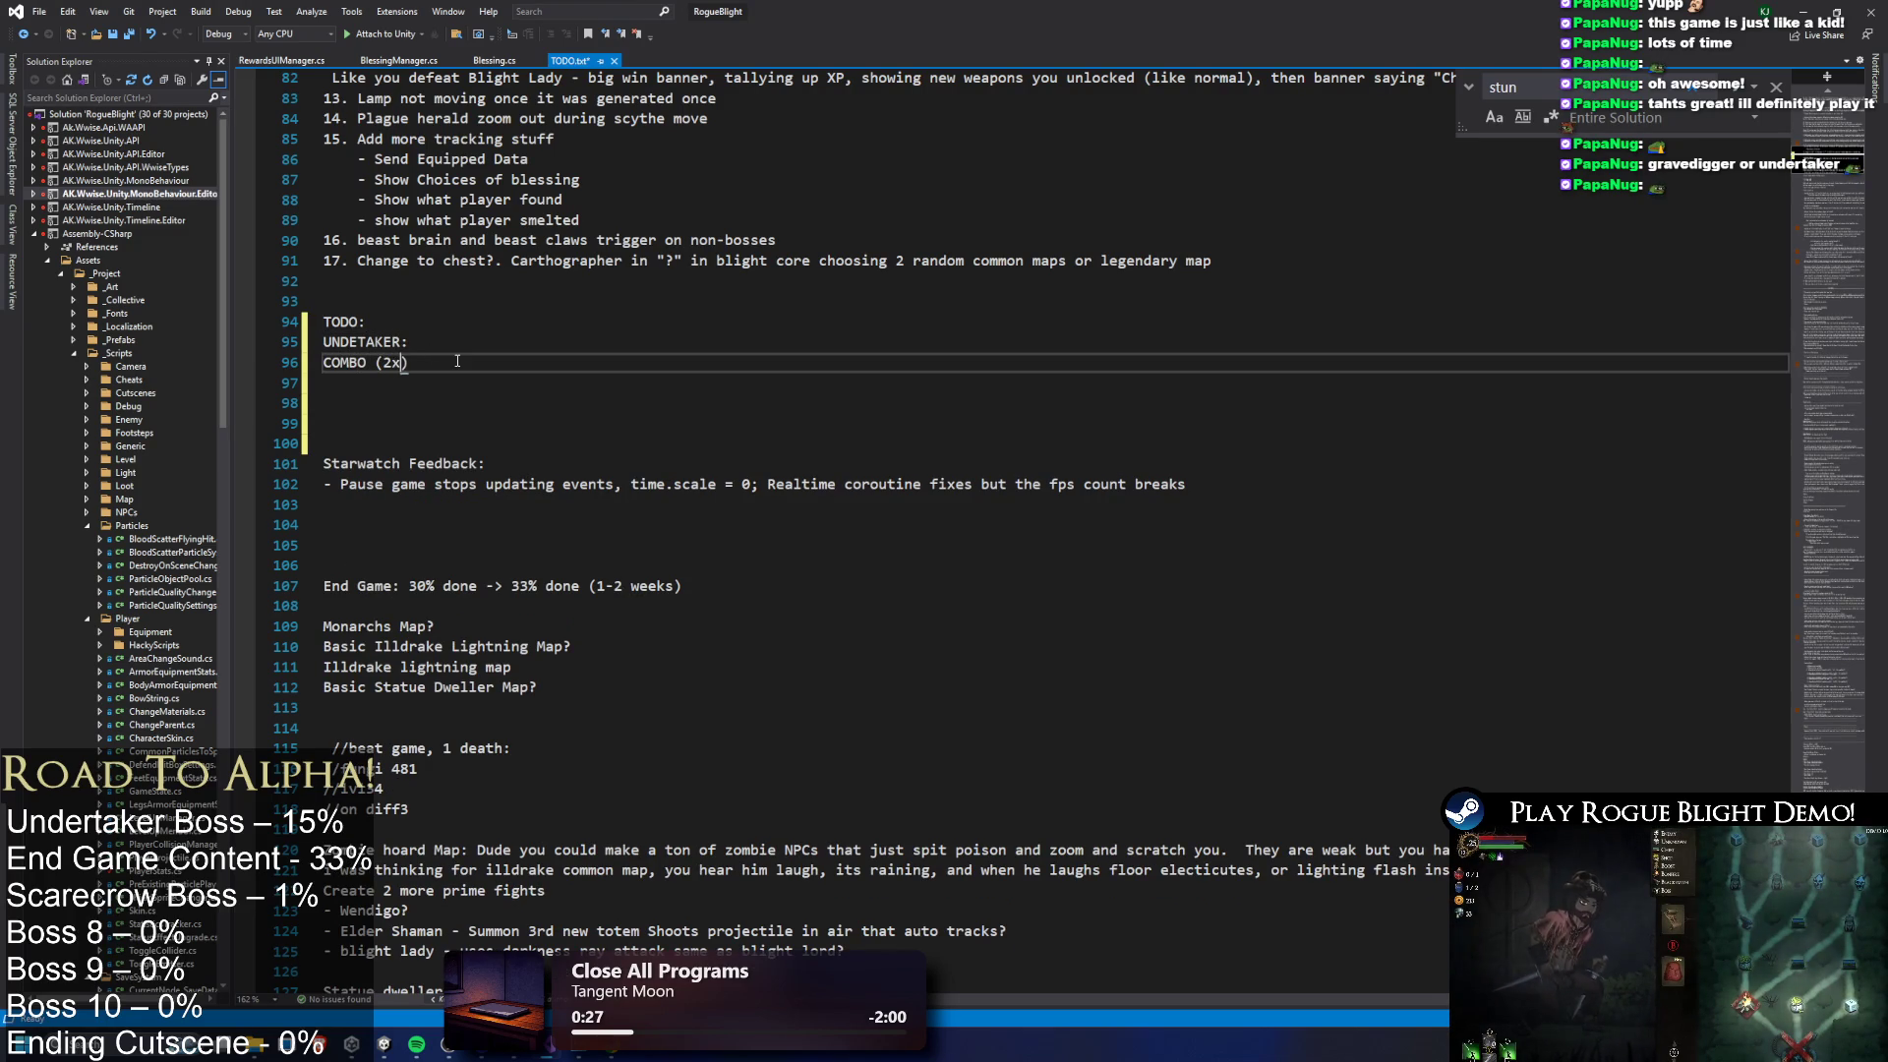
text())
key(Return)
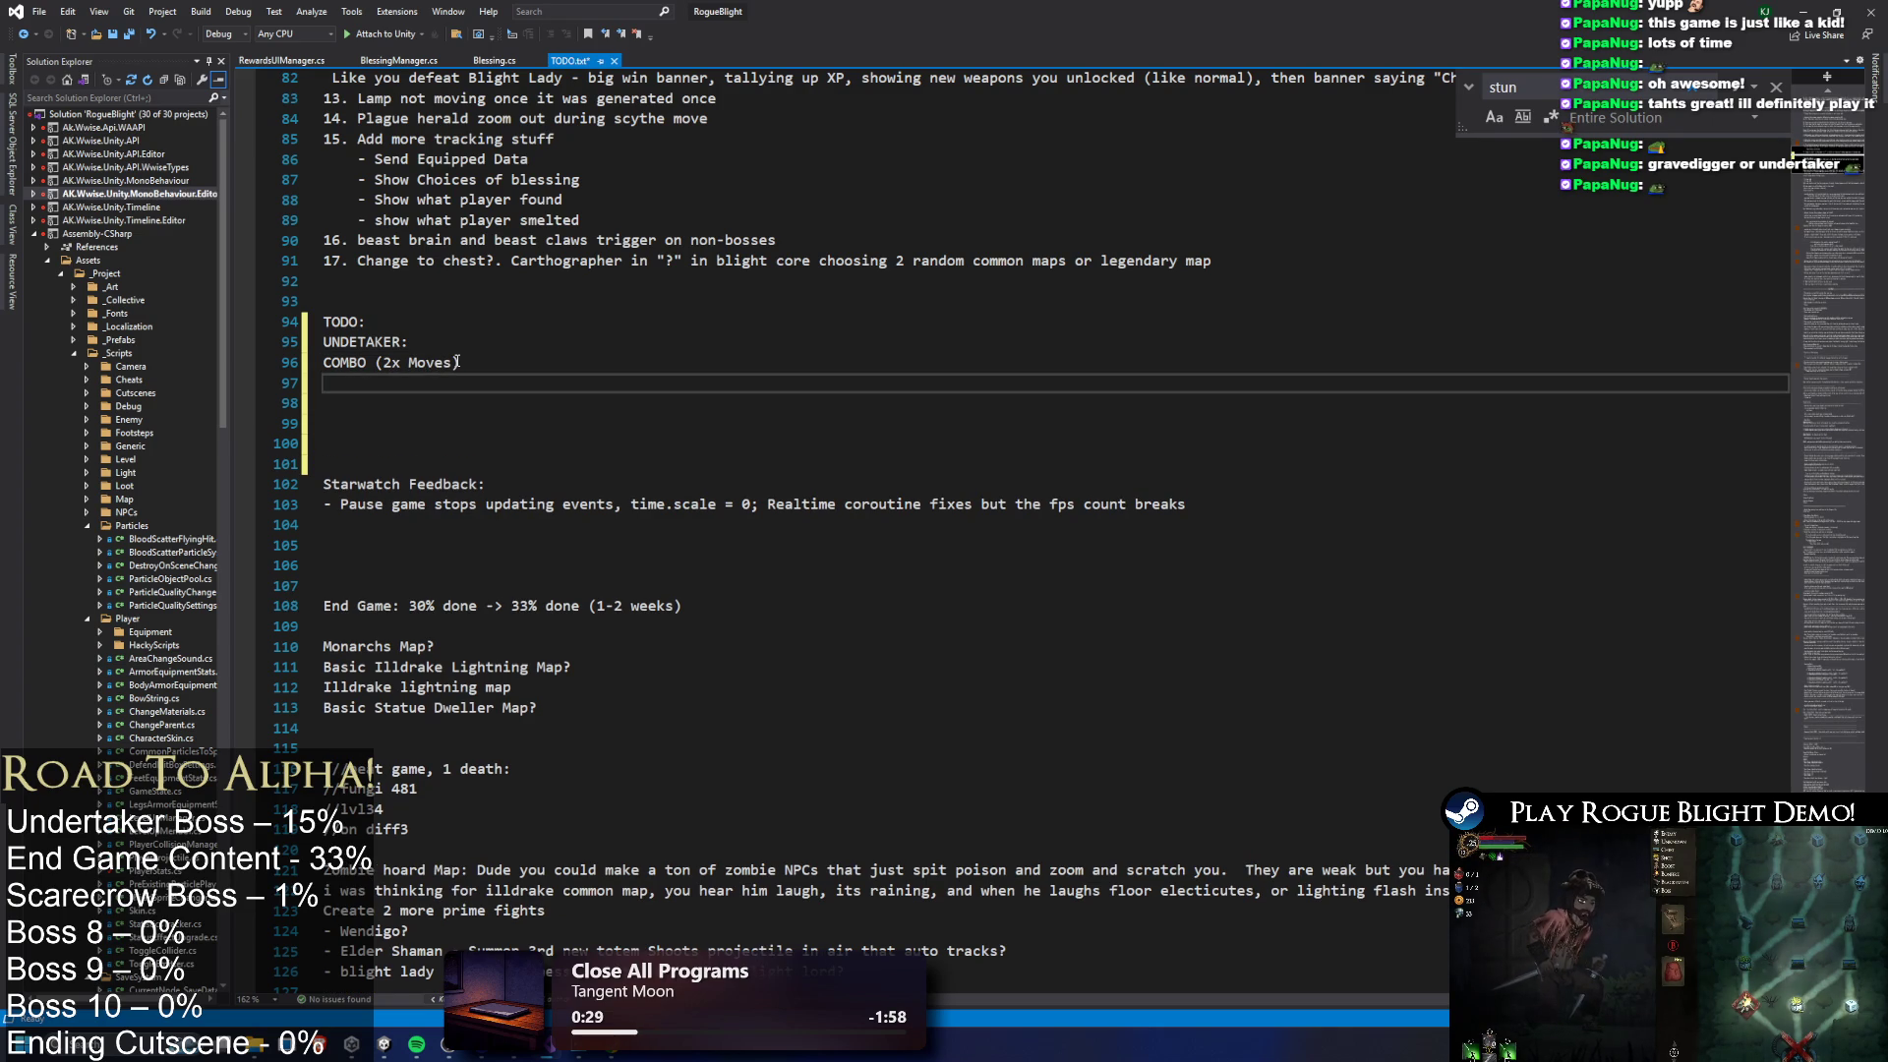
text(AOE)
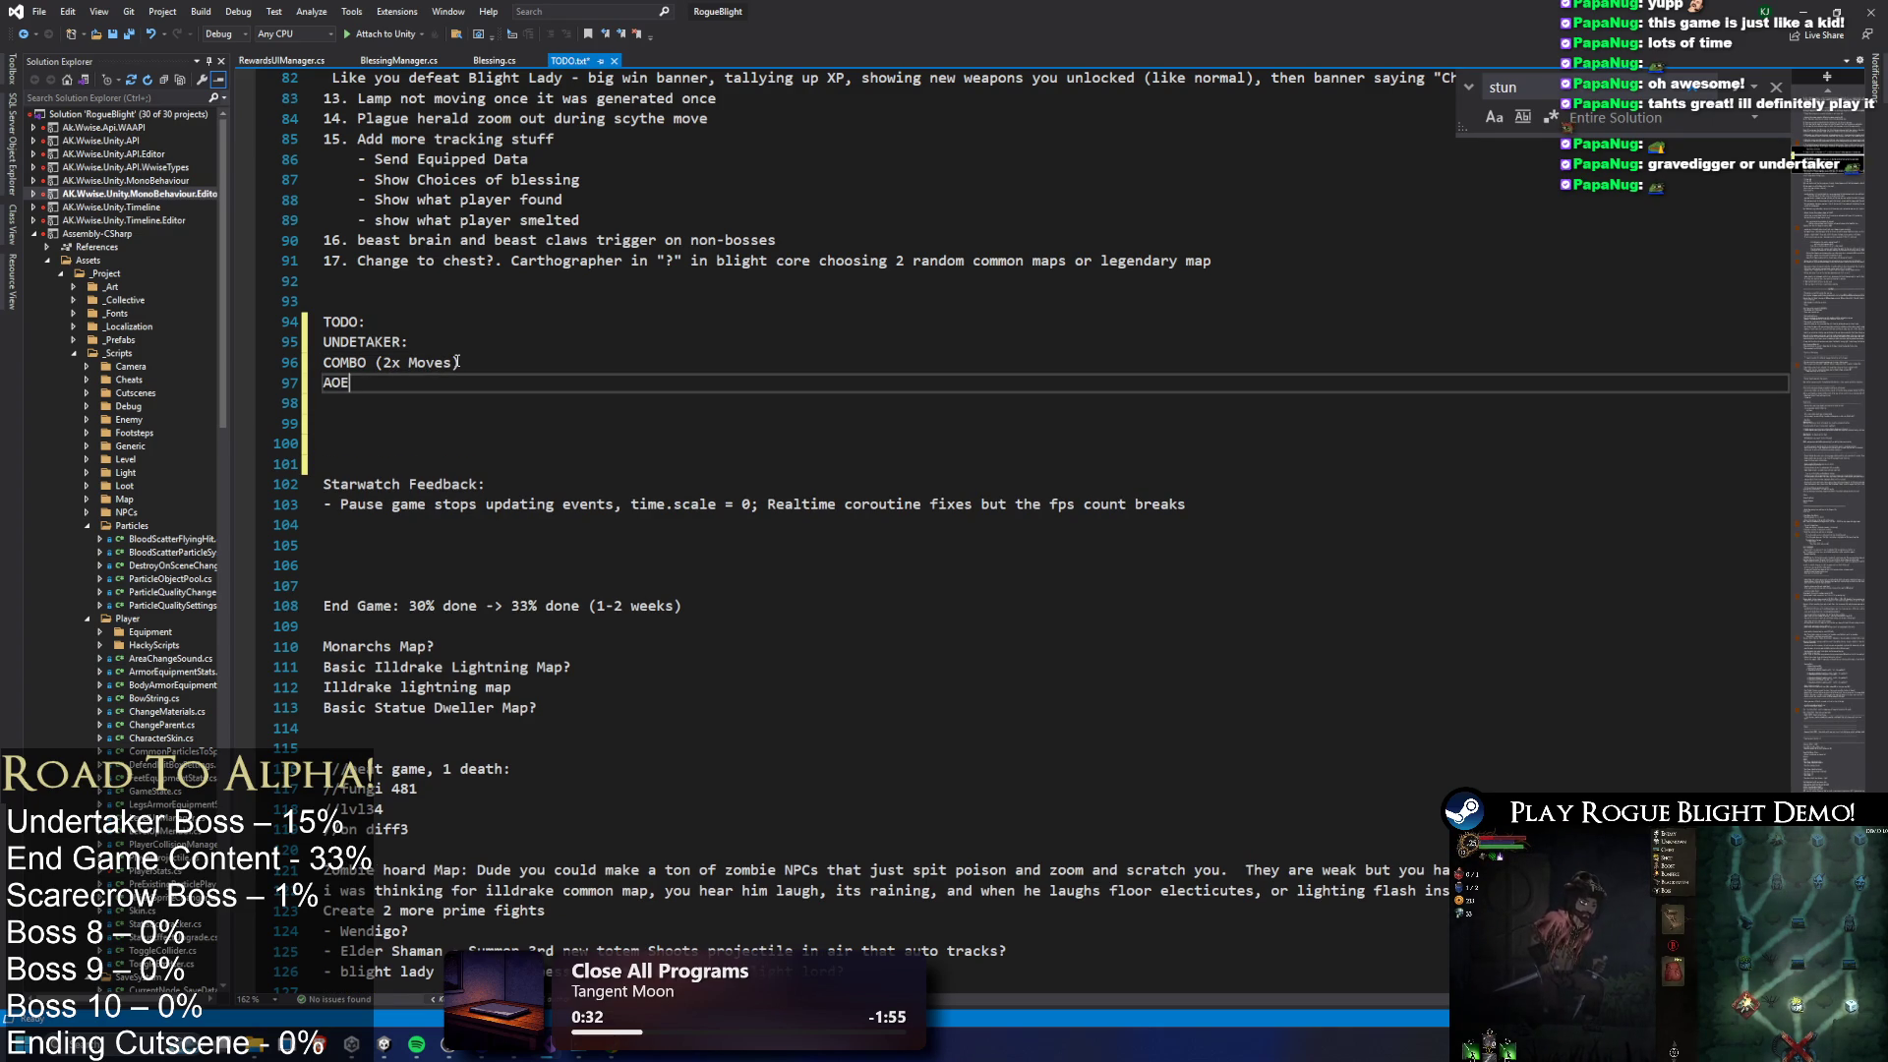
key(Return)
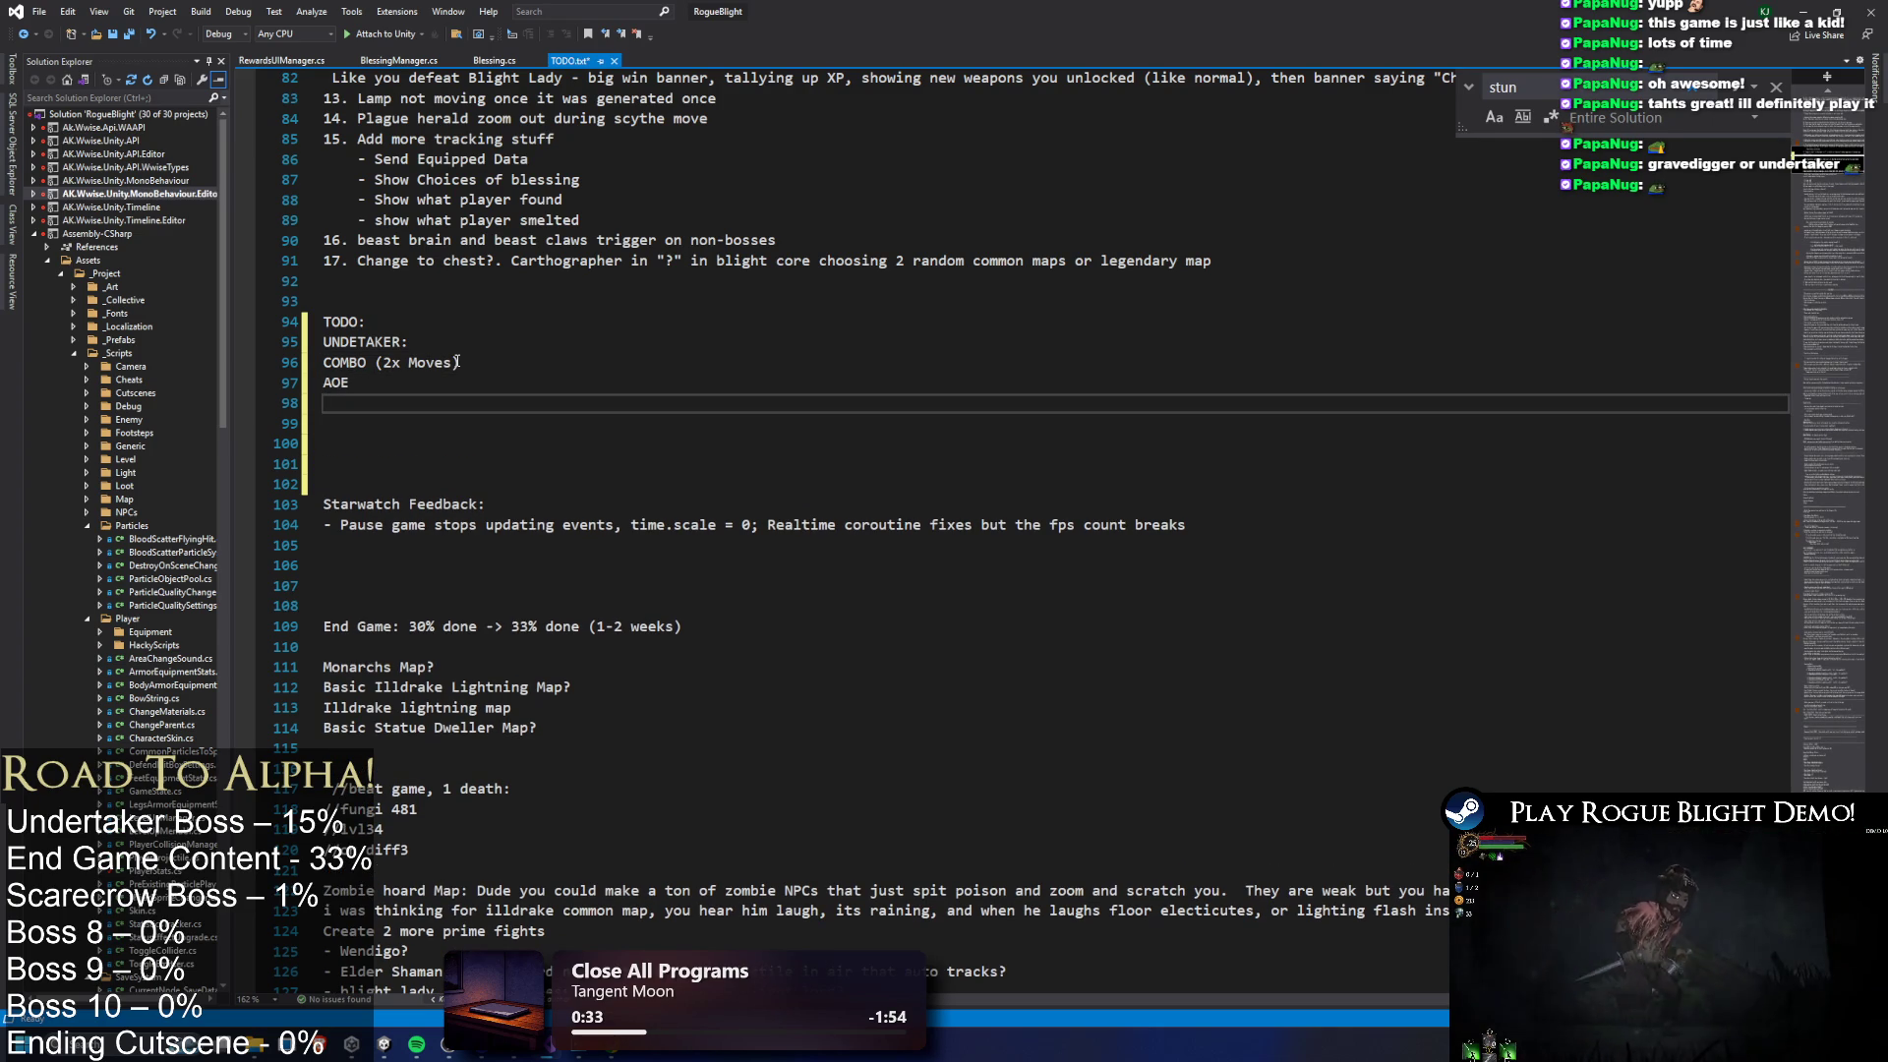
key(Up)
text(SR)
key(Down)
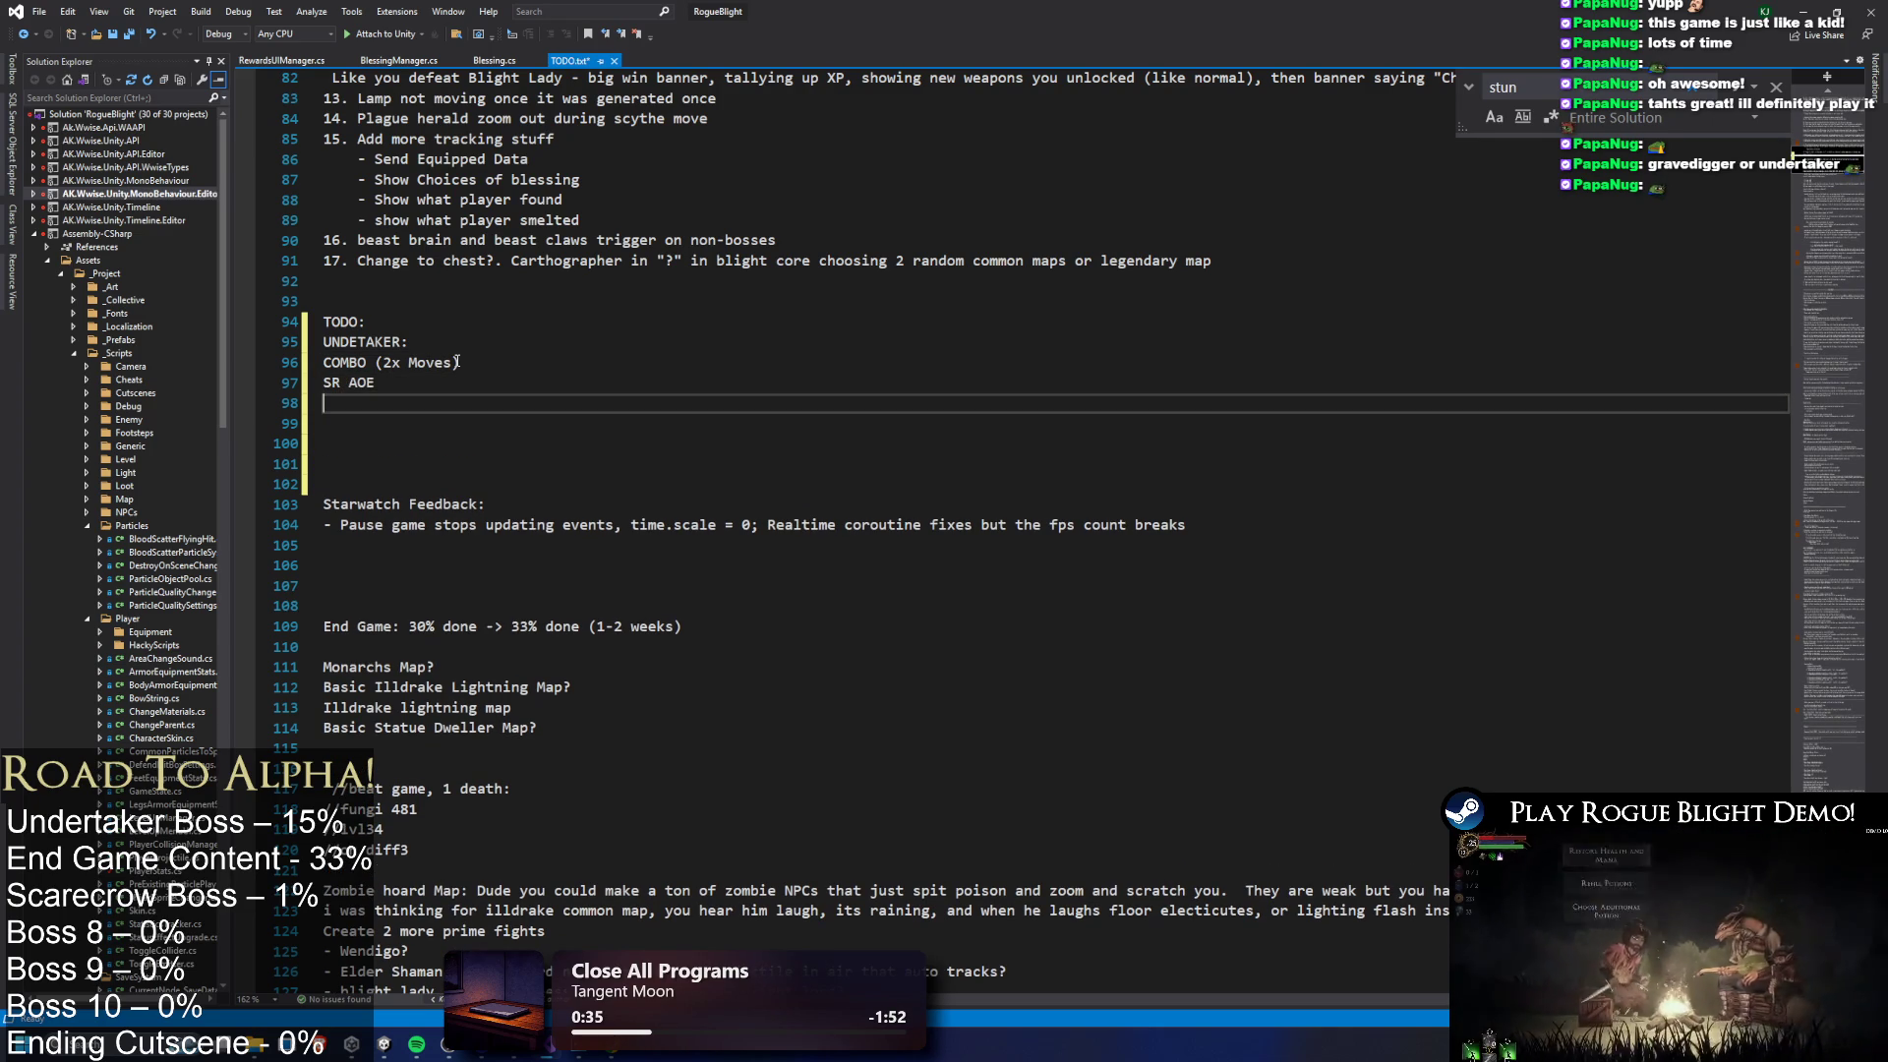
text(SR)
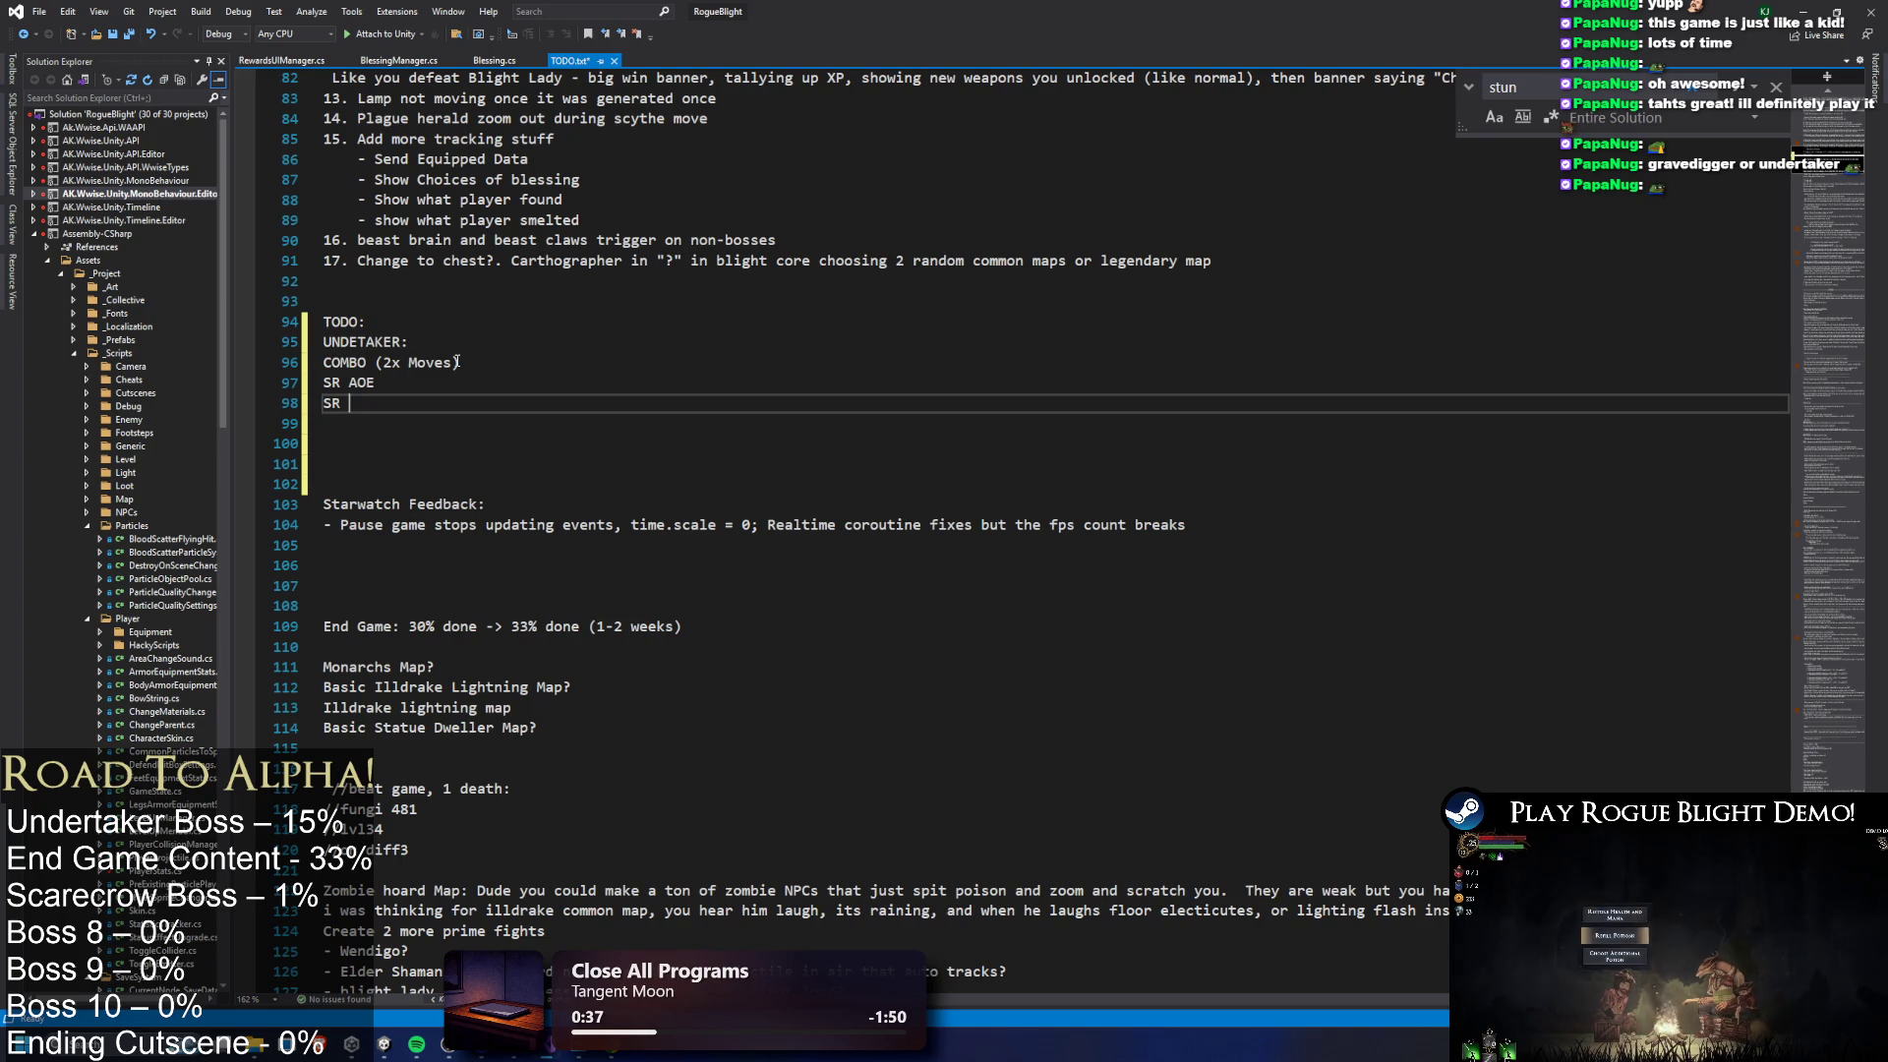
text(OMETHING)
key(Return)
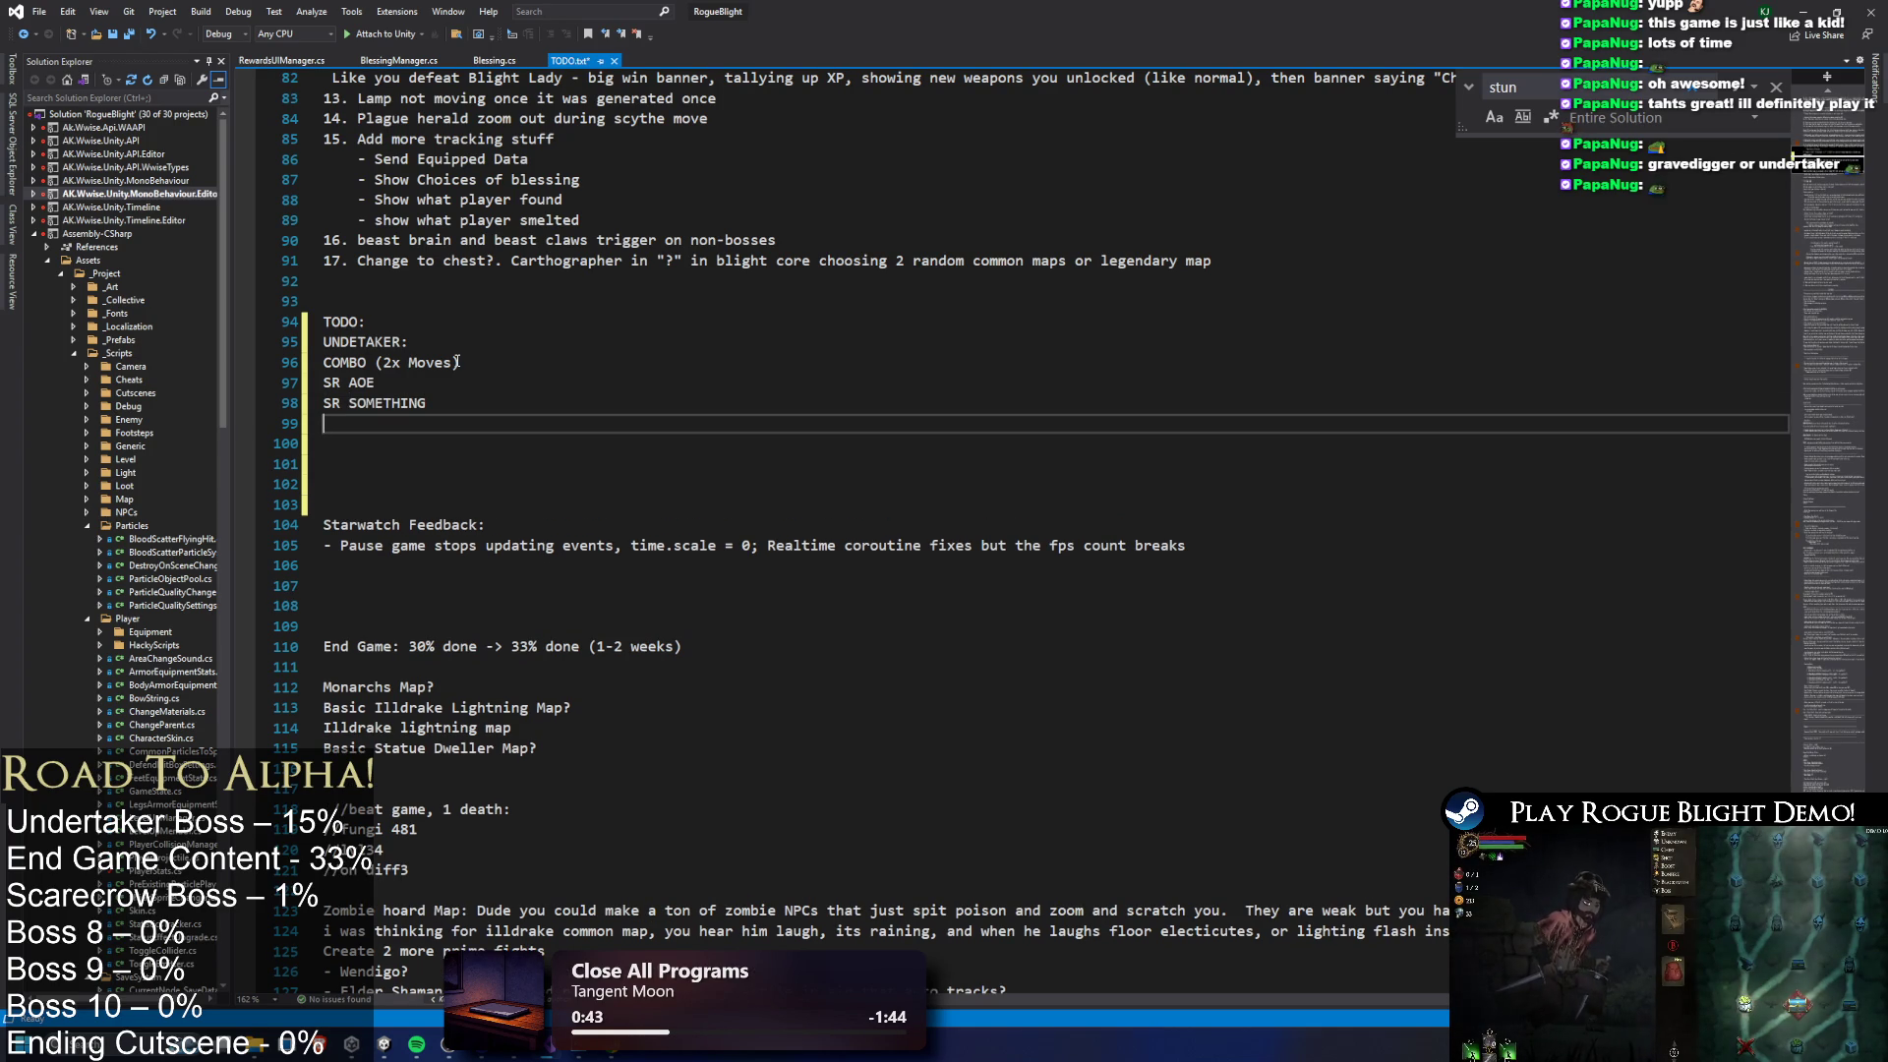
Add two LR lines, then 'P2Big' and 'P2Overall', removing stray characters
text(LR)
key(Return)
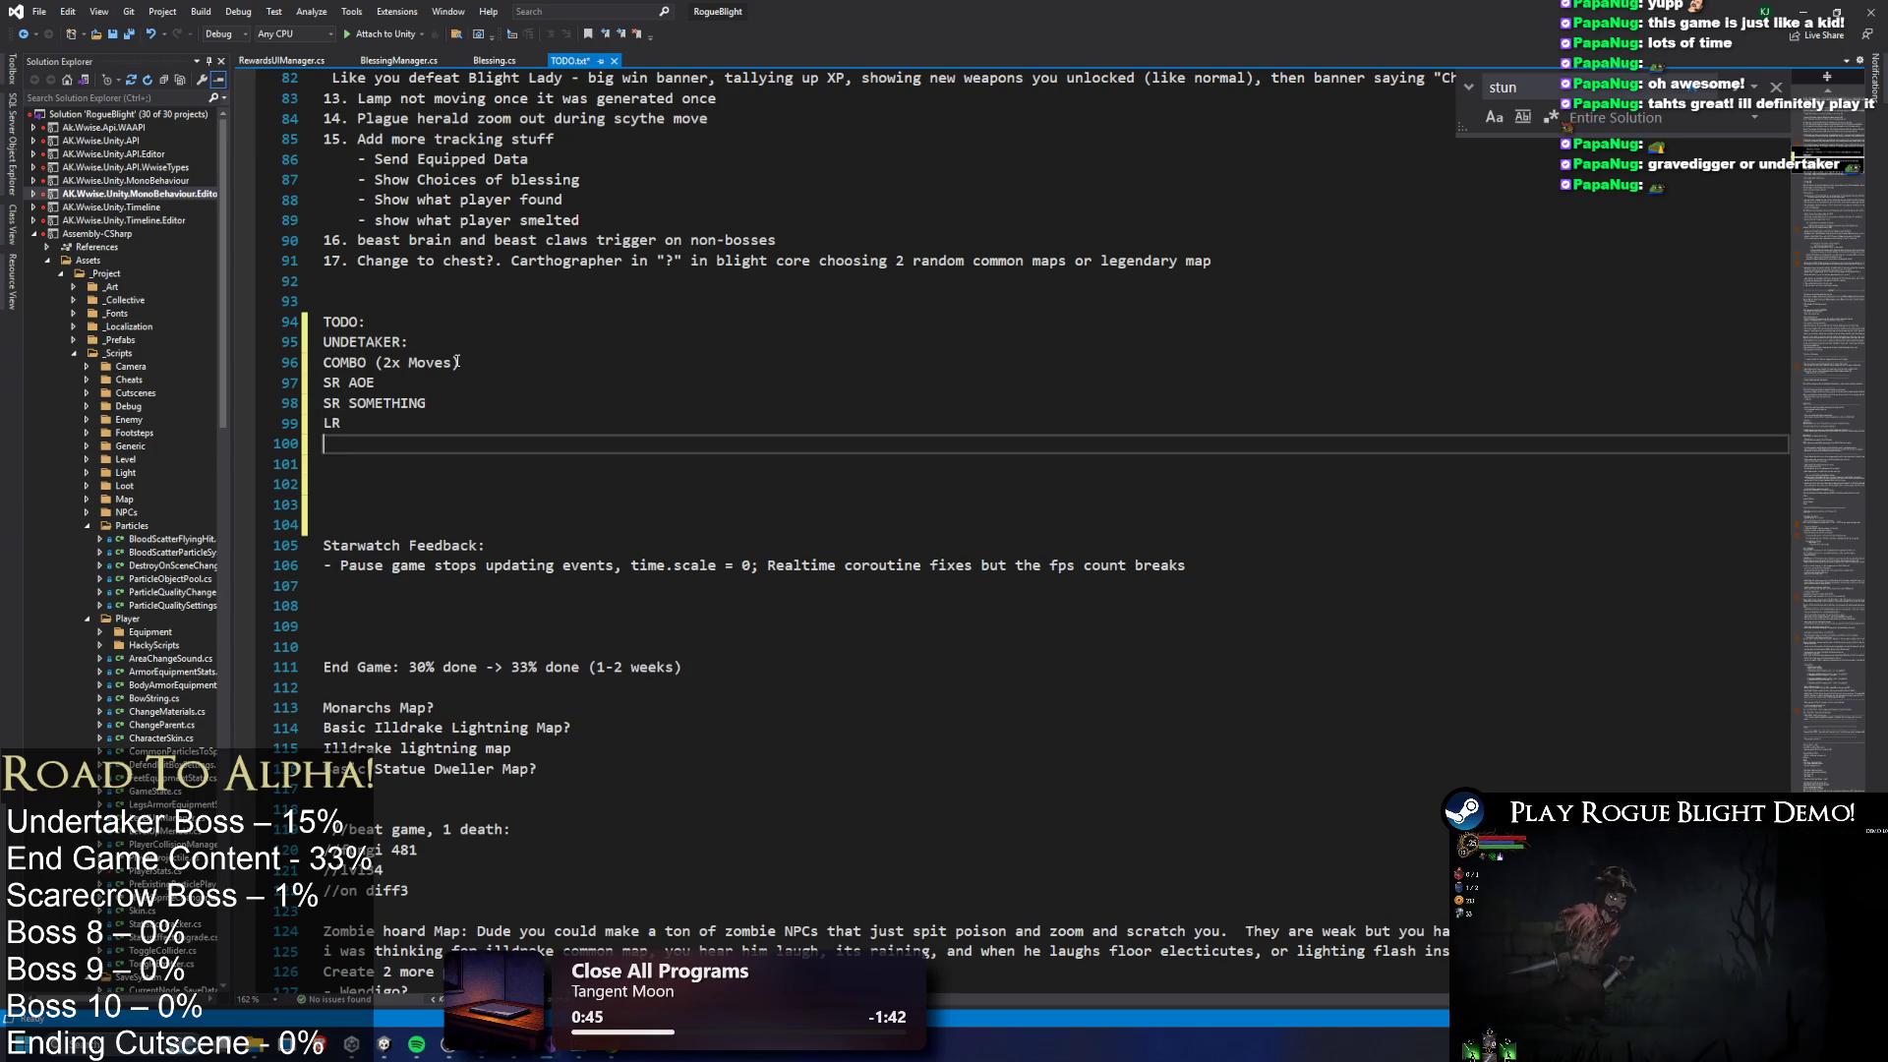
text(LR)
key(Return)
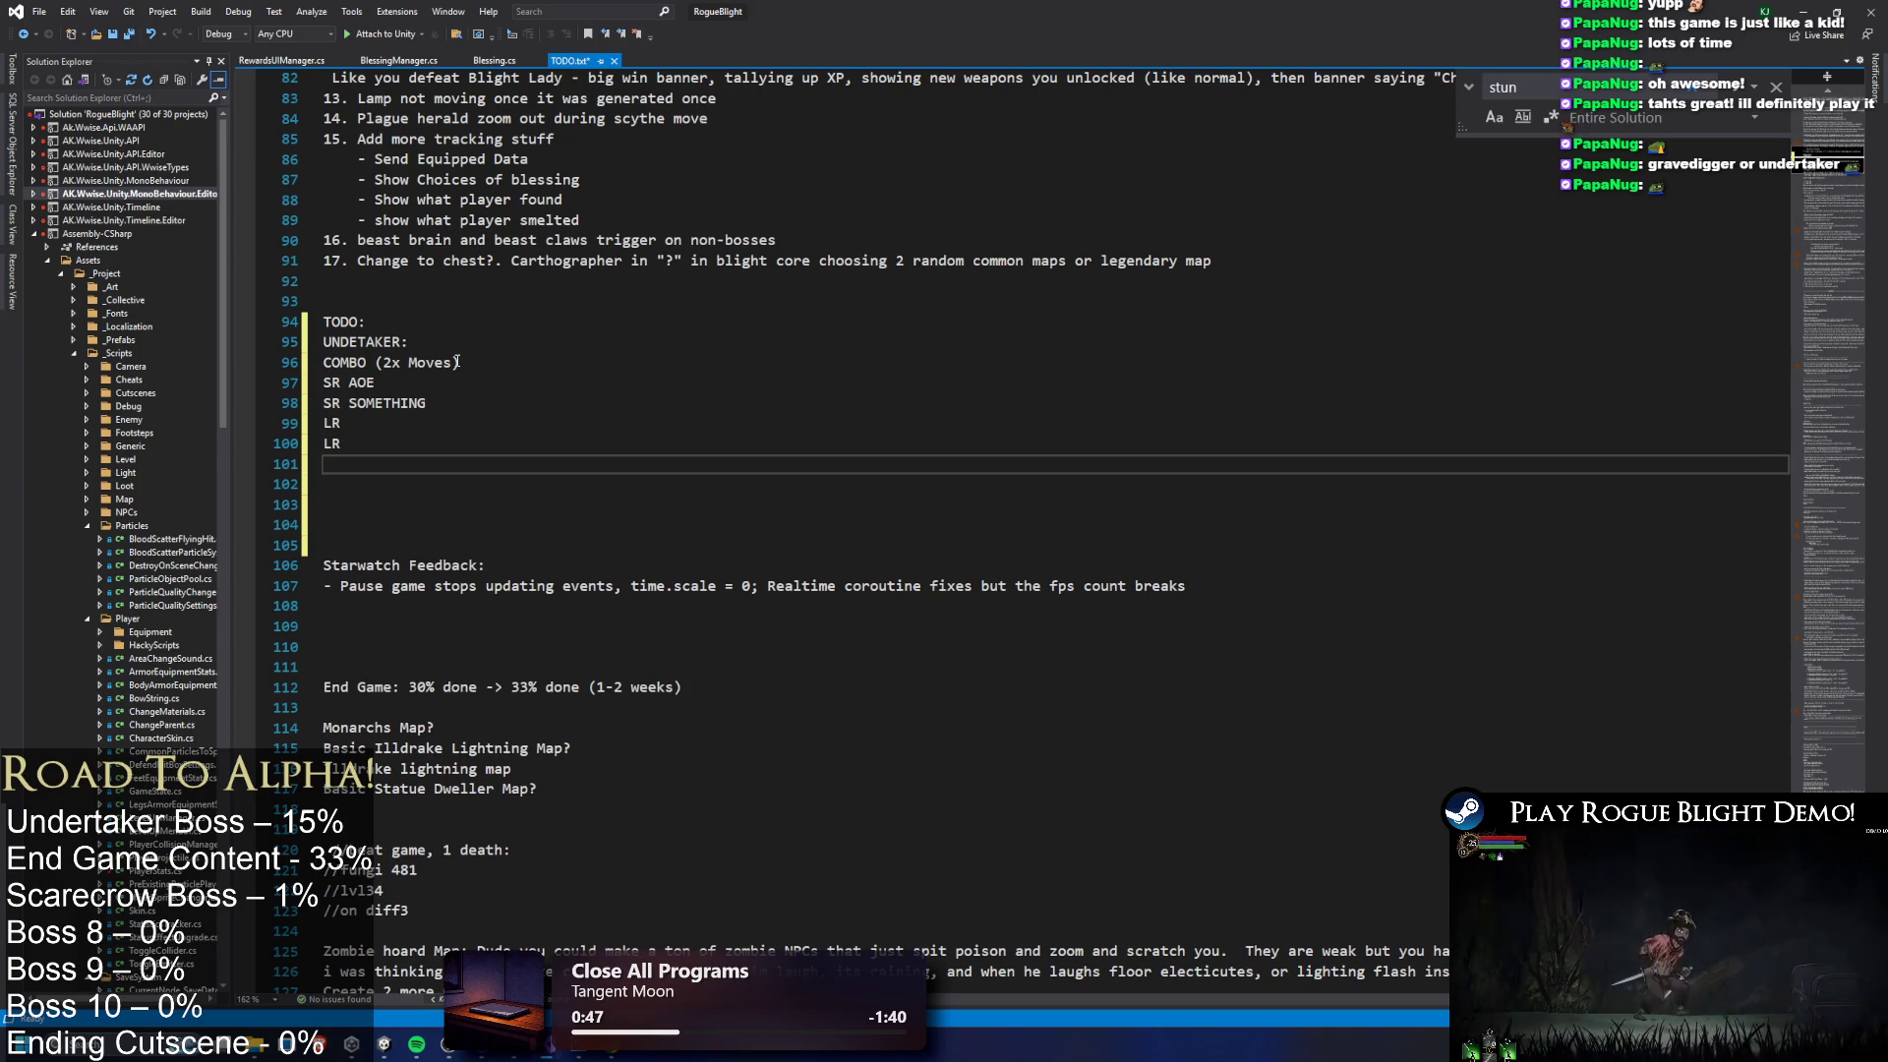
key(Up)
key(Up)
key(Up)
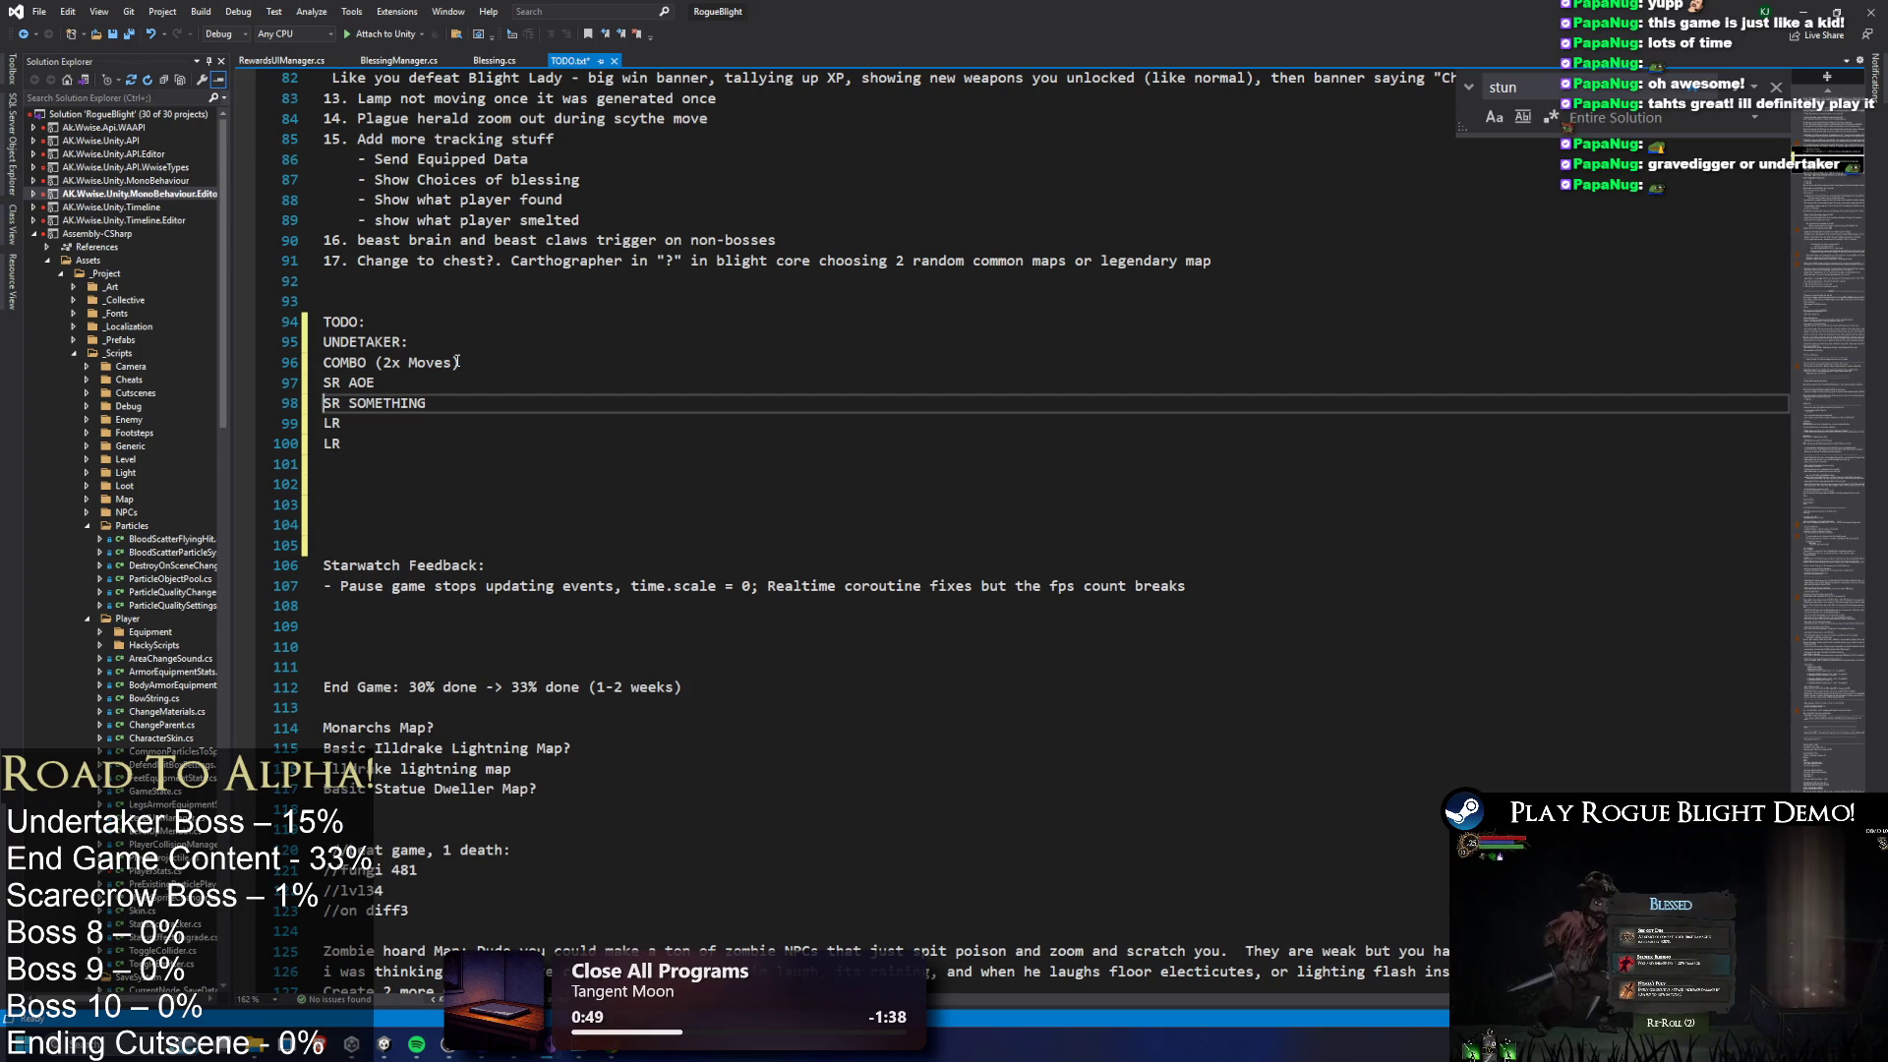
key(Up)
key(Down)
key(Down)
key(Down)
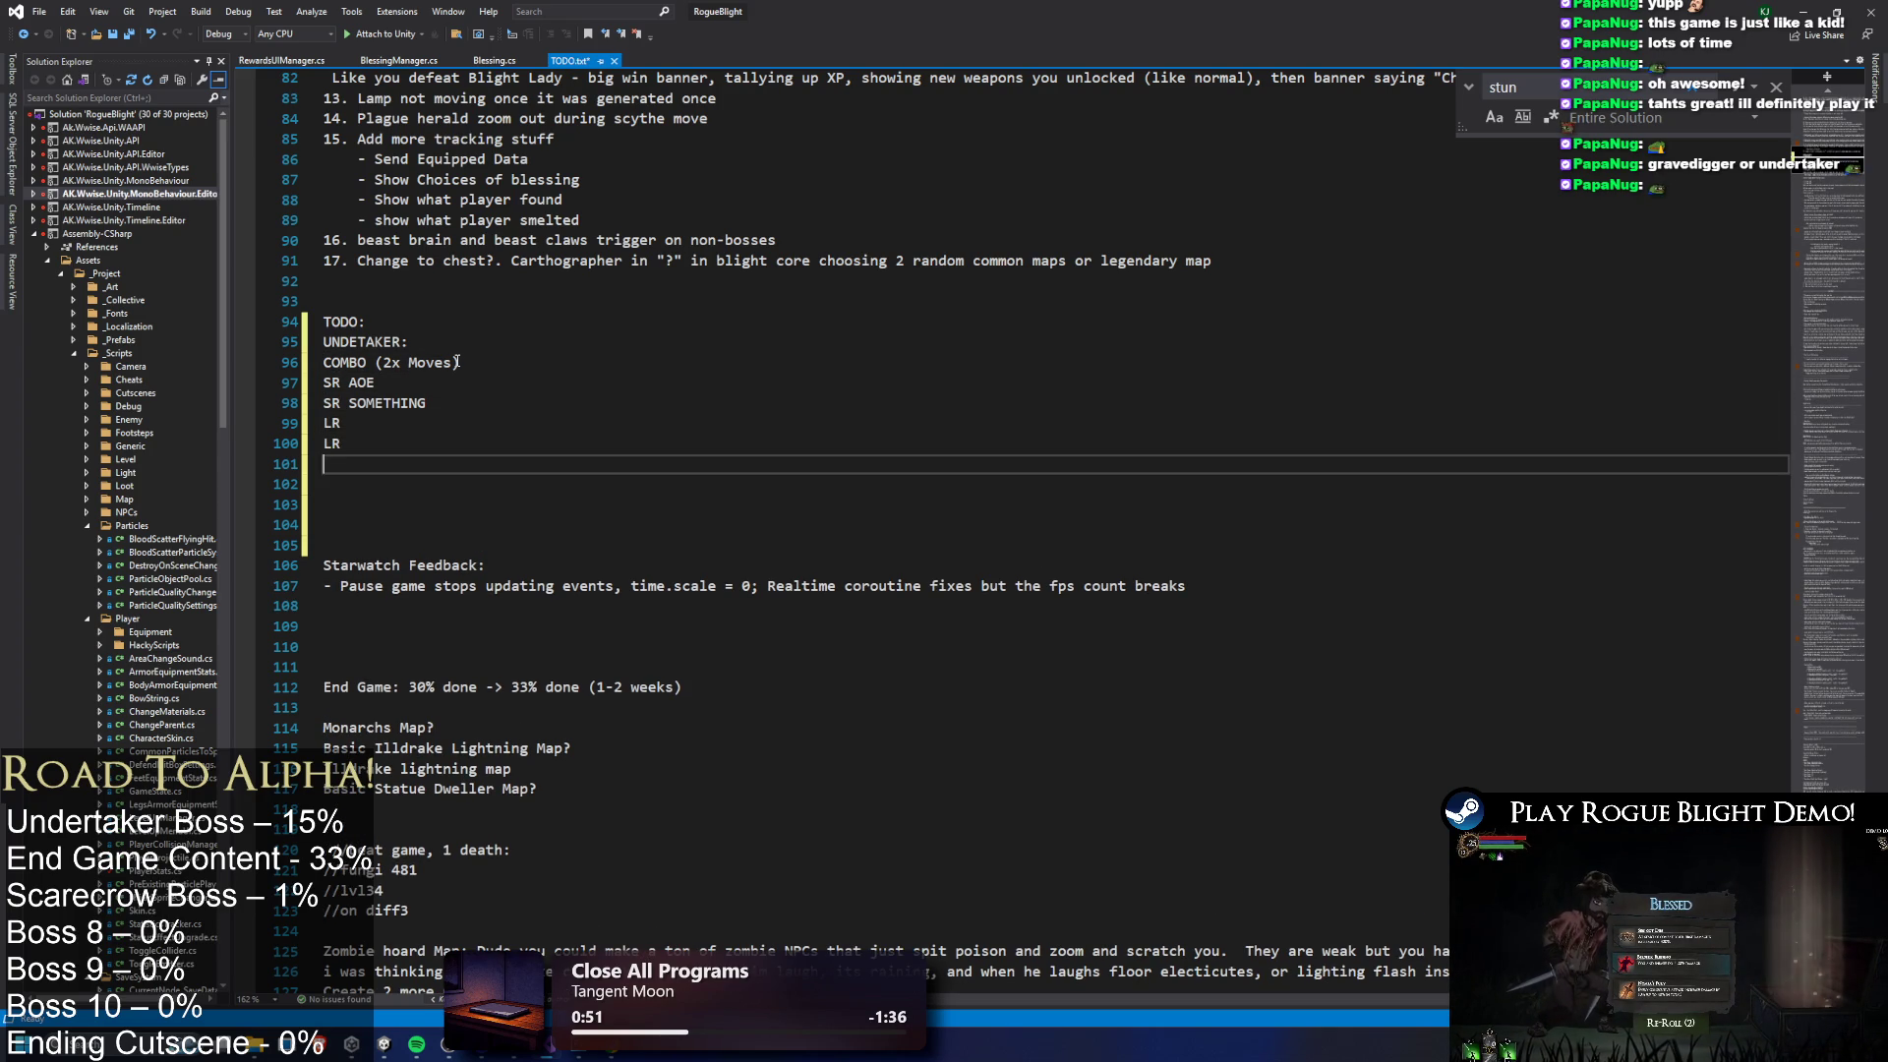
text(P2)
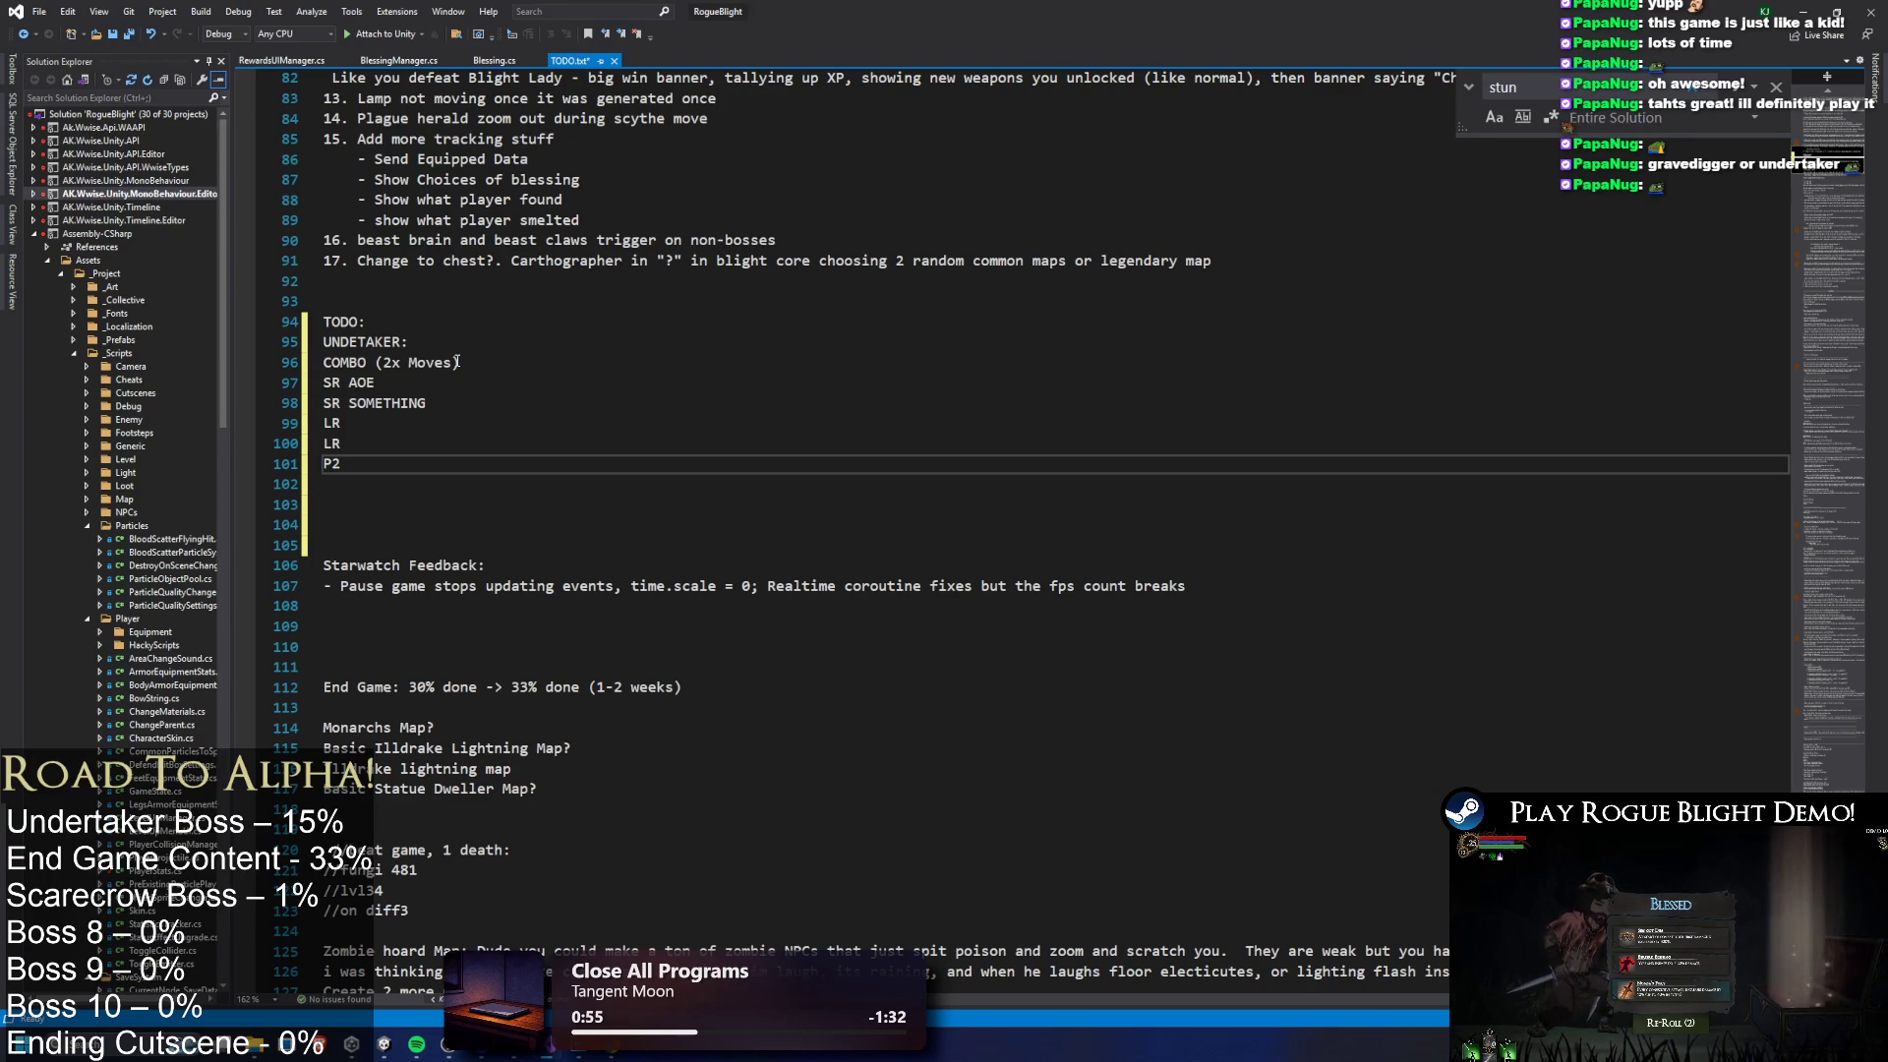
text(Big)
key(Return)
text(R)
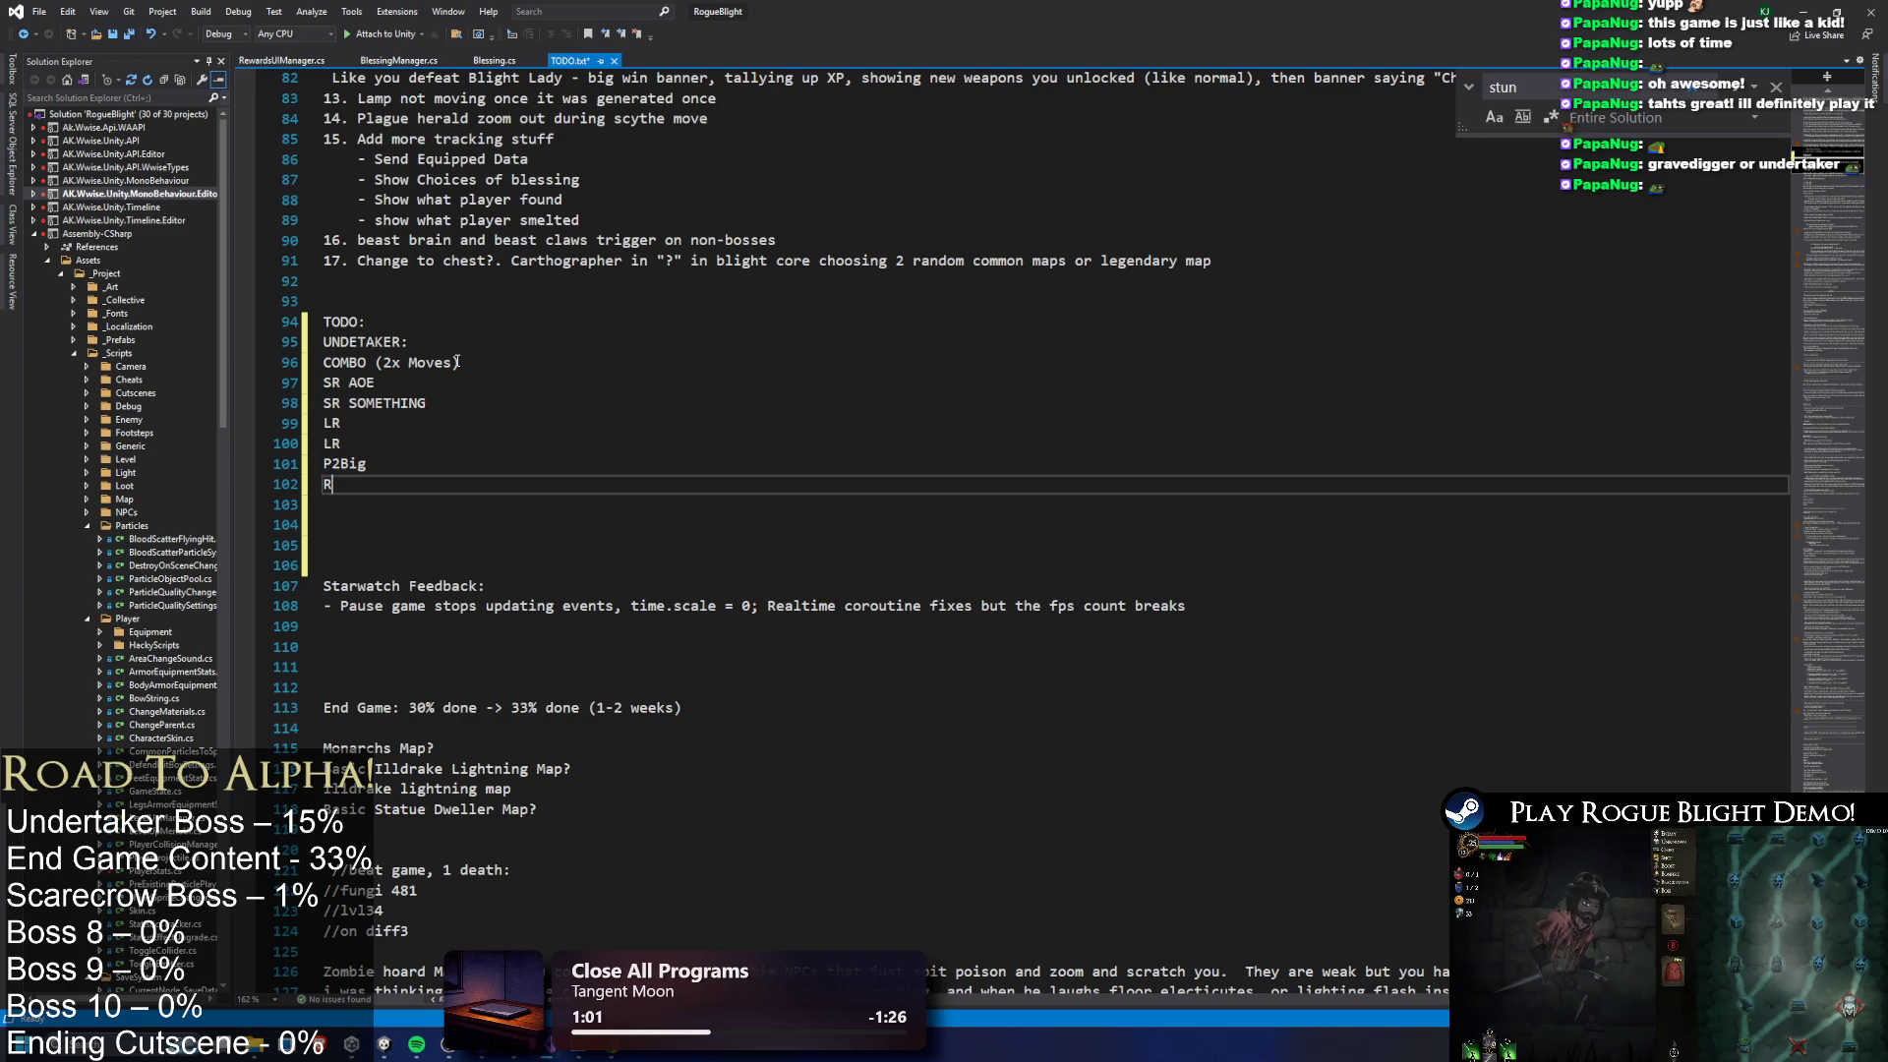
key(BackSpace)
text(2Overallc)
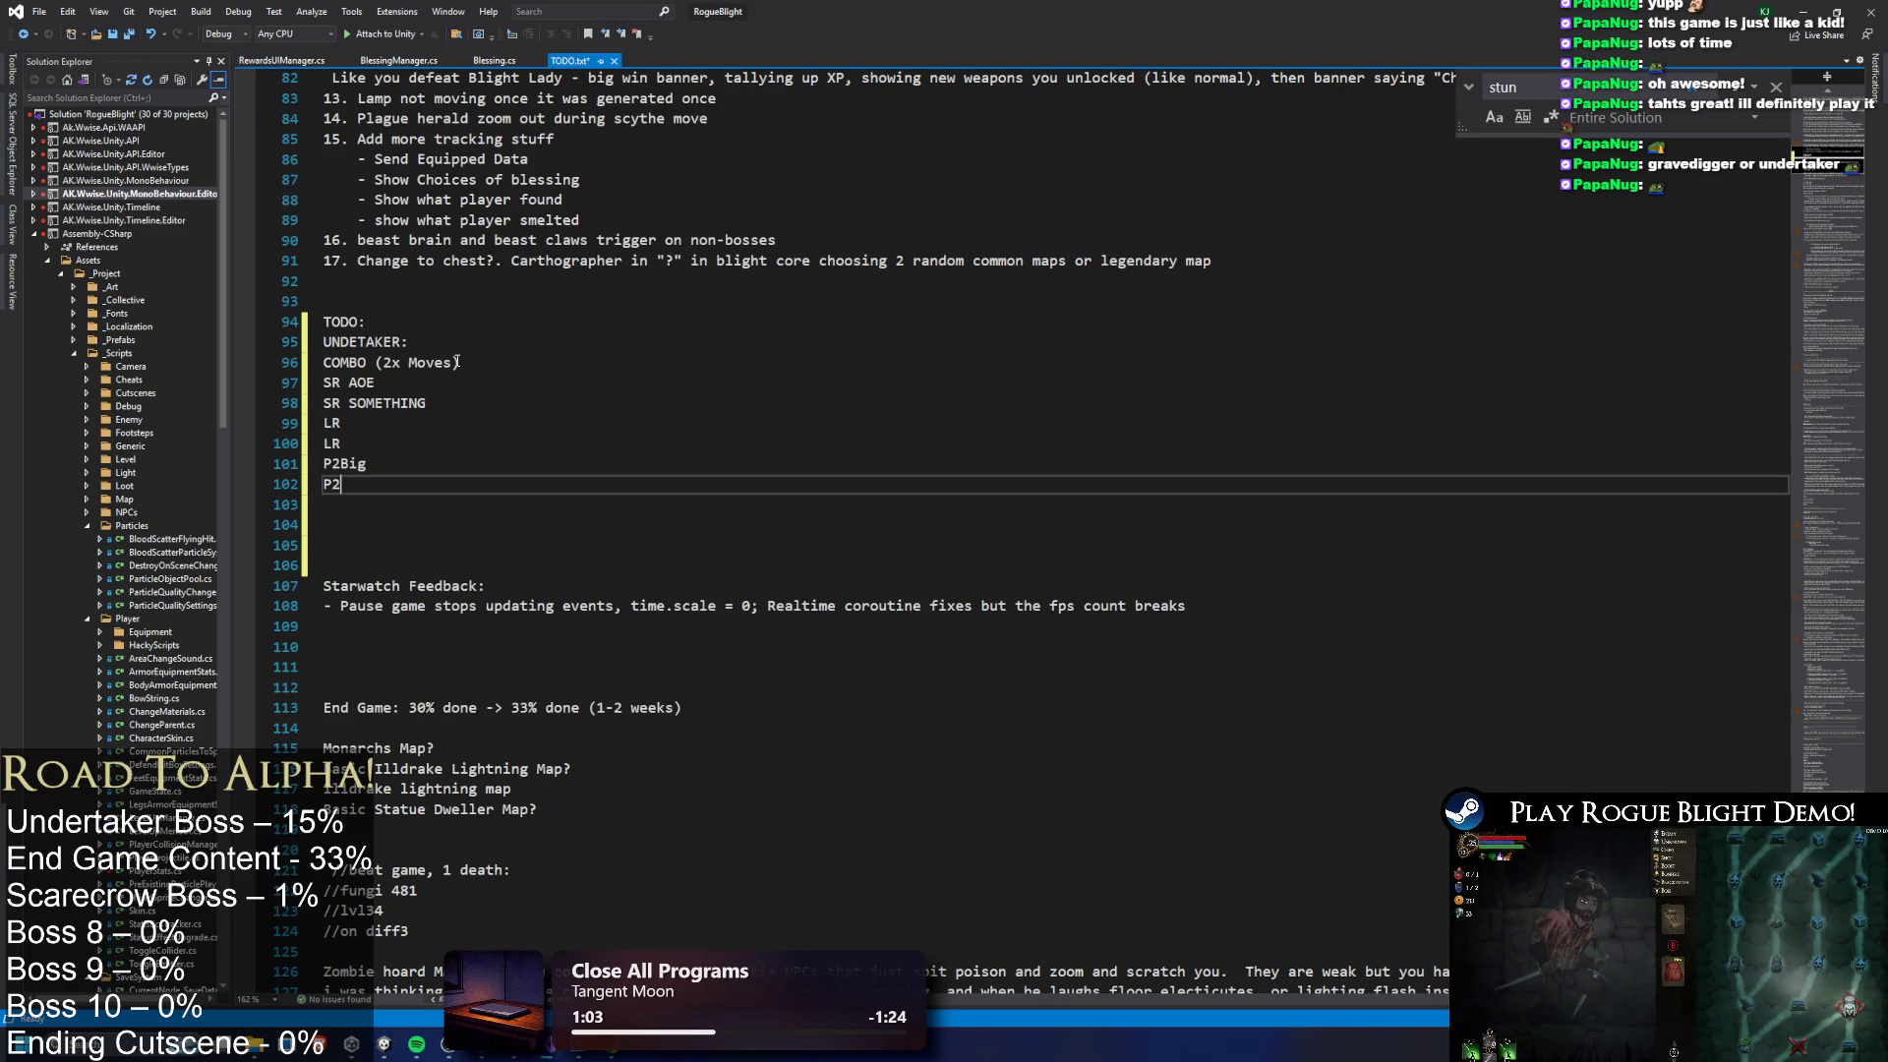
key(BackSpace)
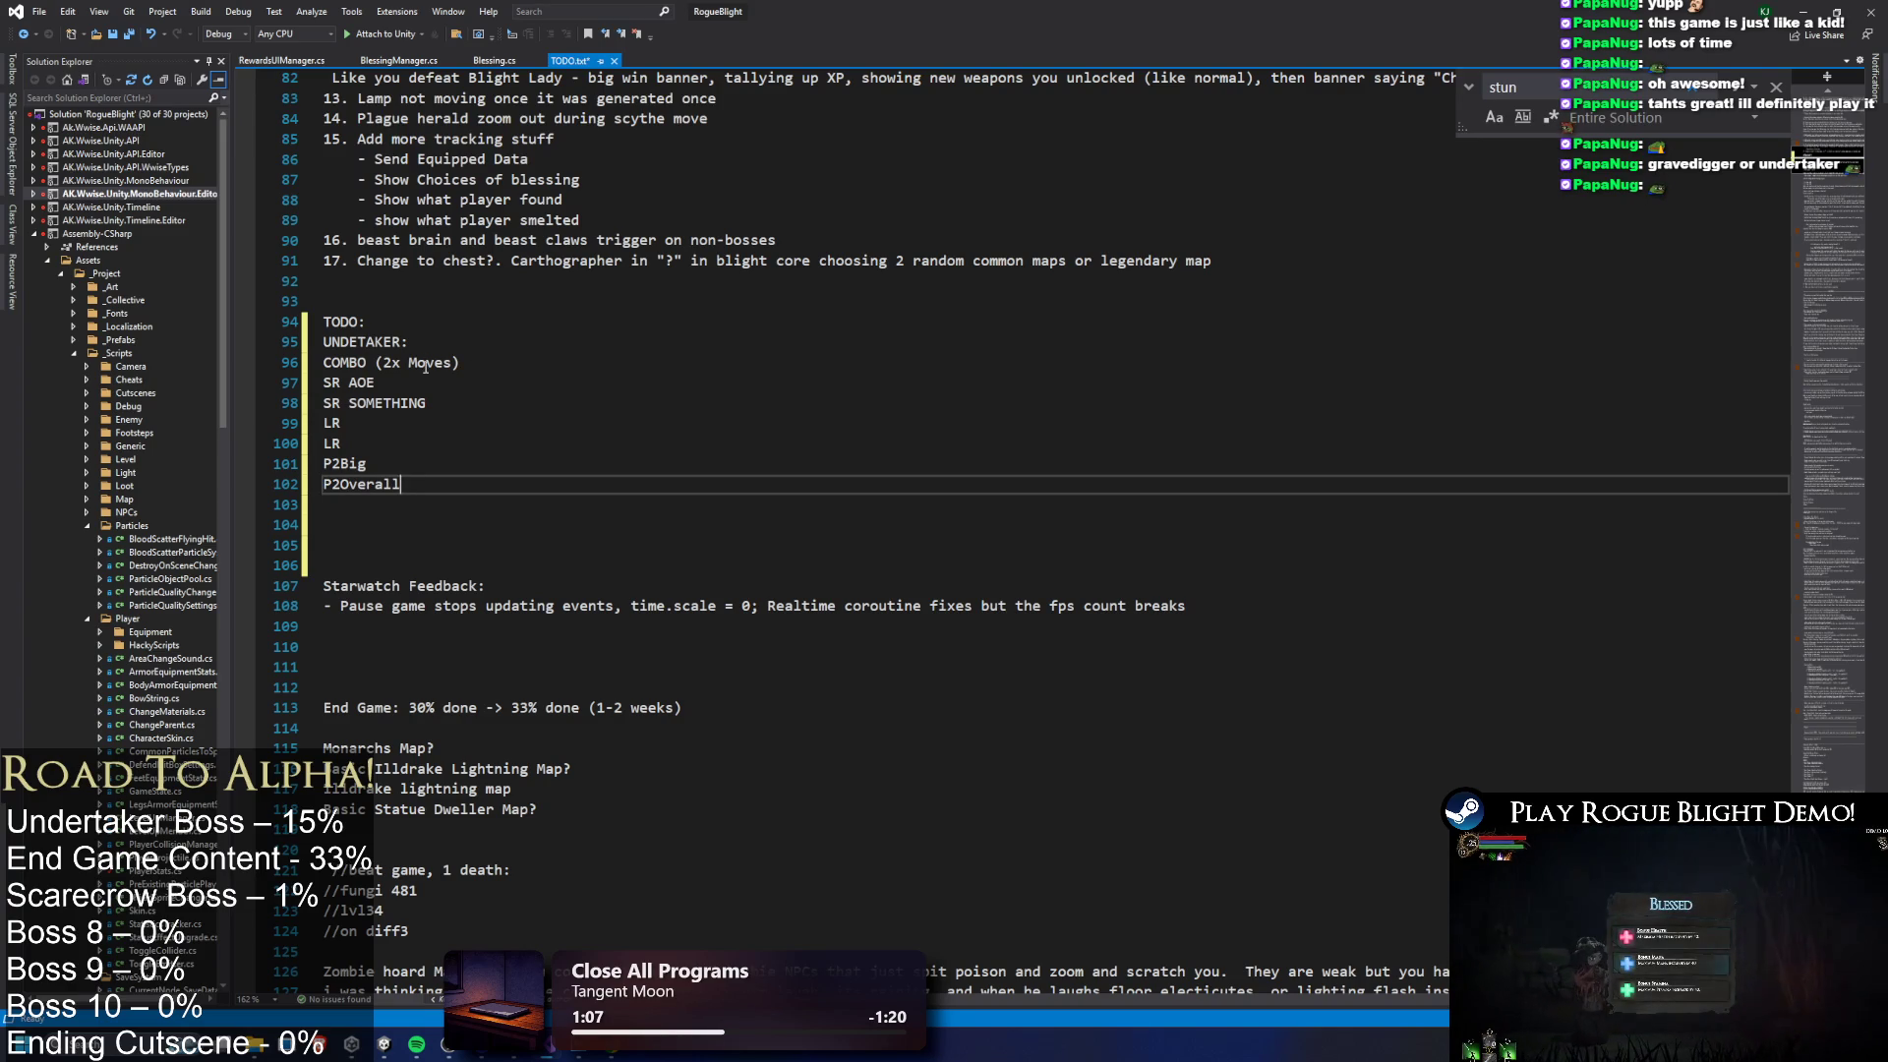
Replace the '(2x Moves)' note with an indented COMBO2 line beneath COMBO
click(364, 362)
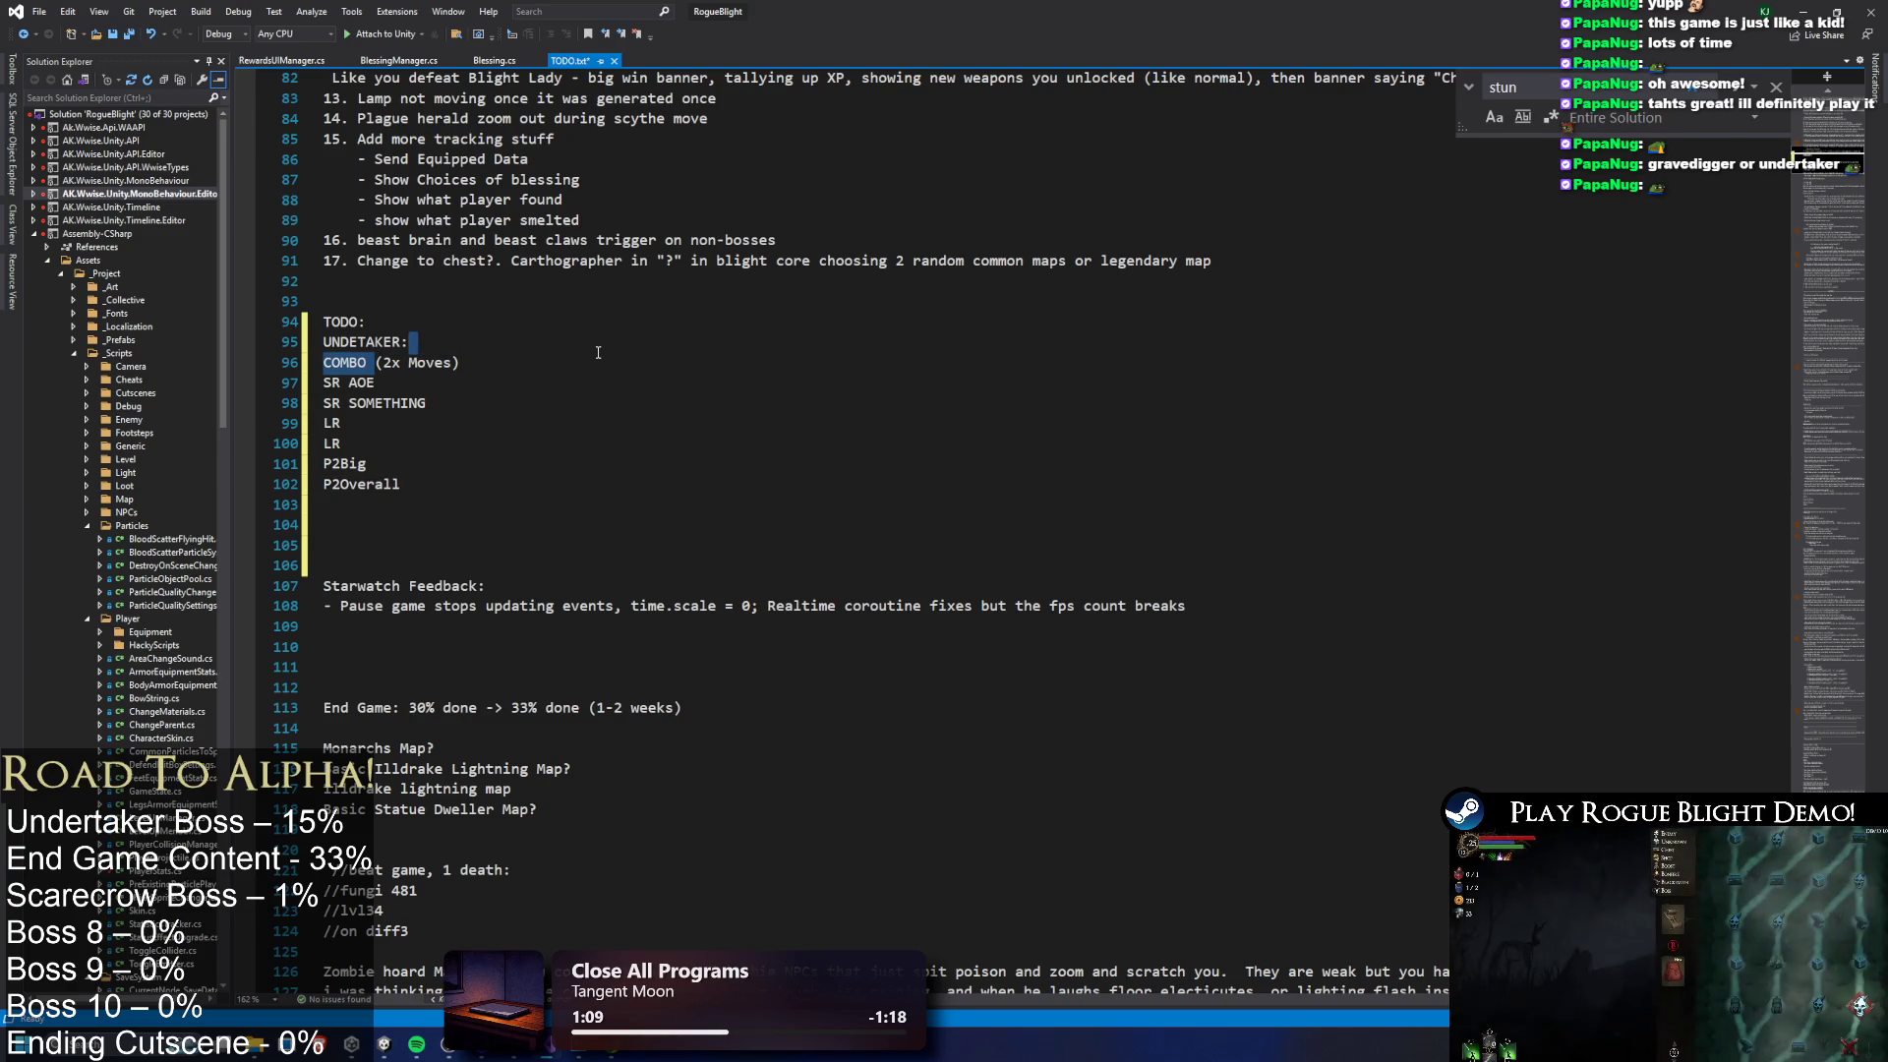
key(shift+End)
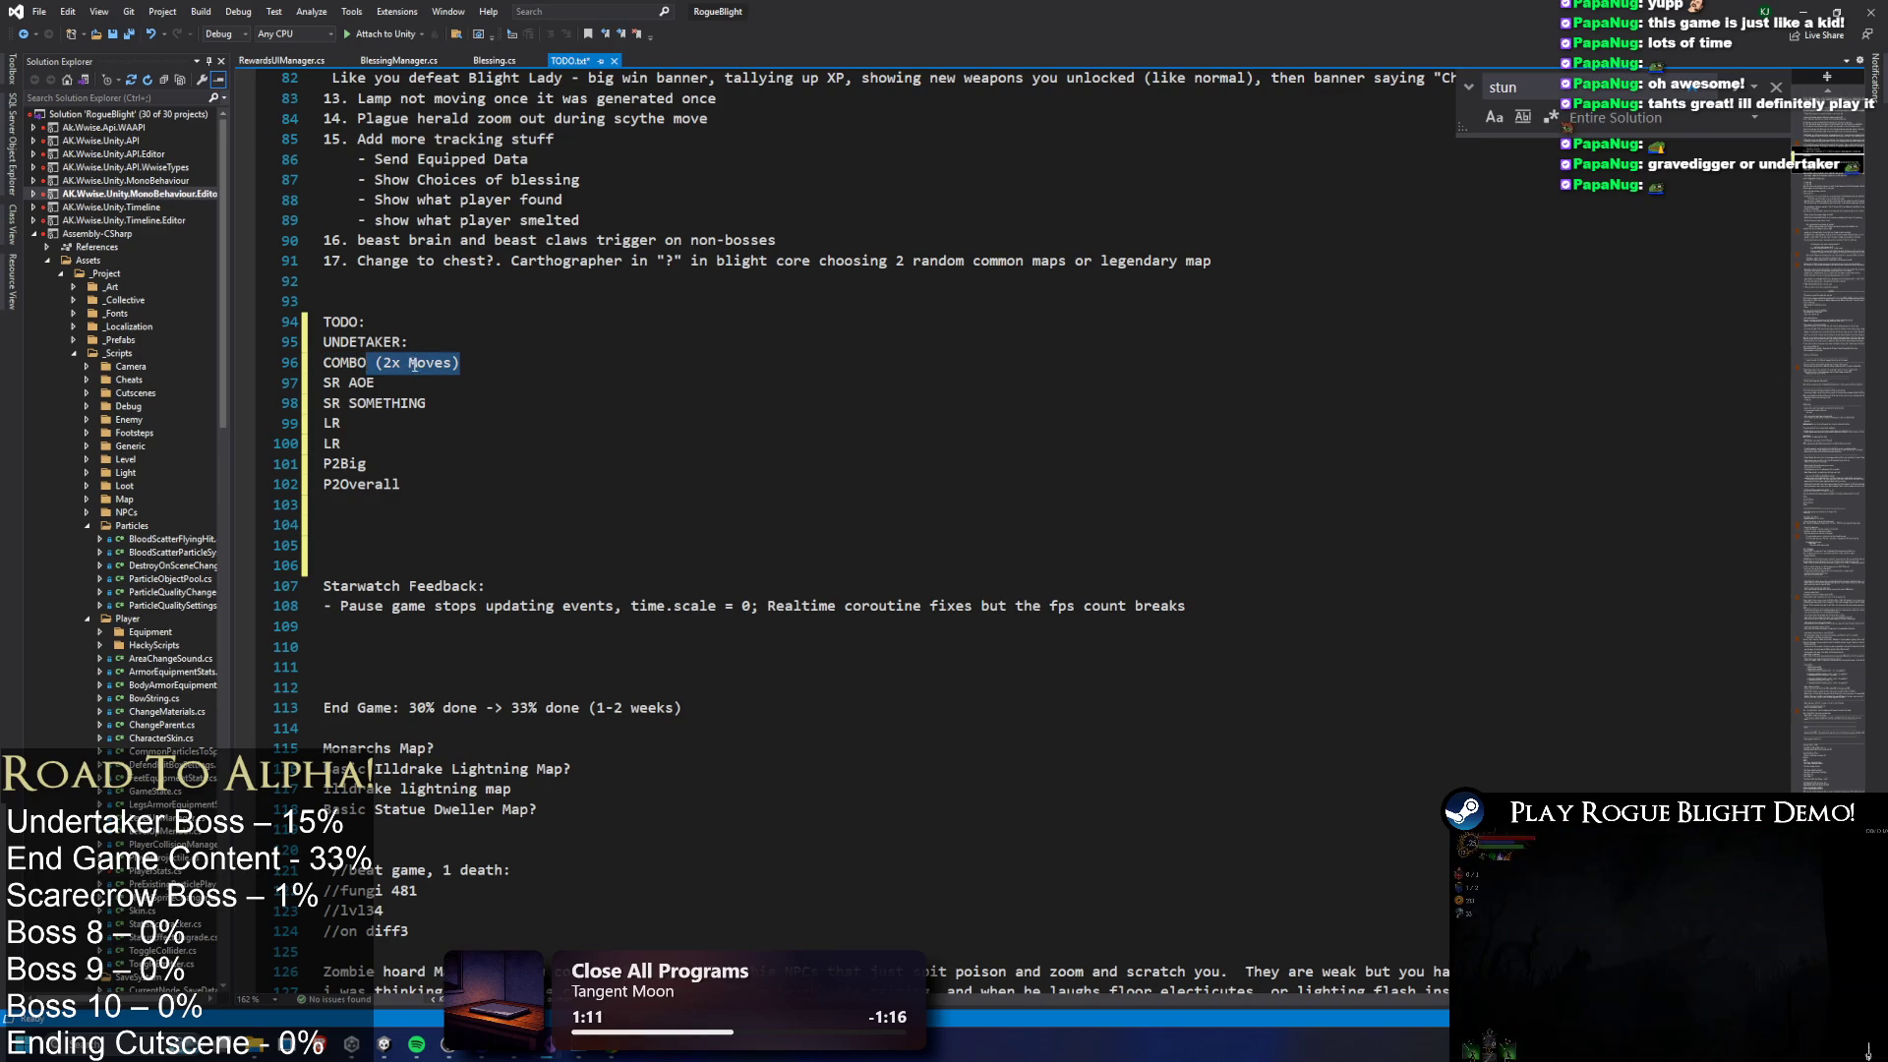
key(Return)
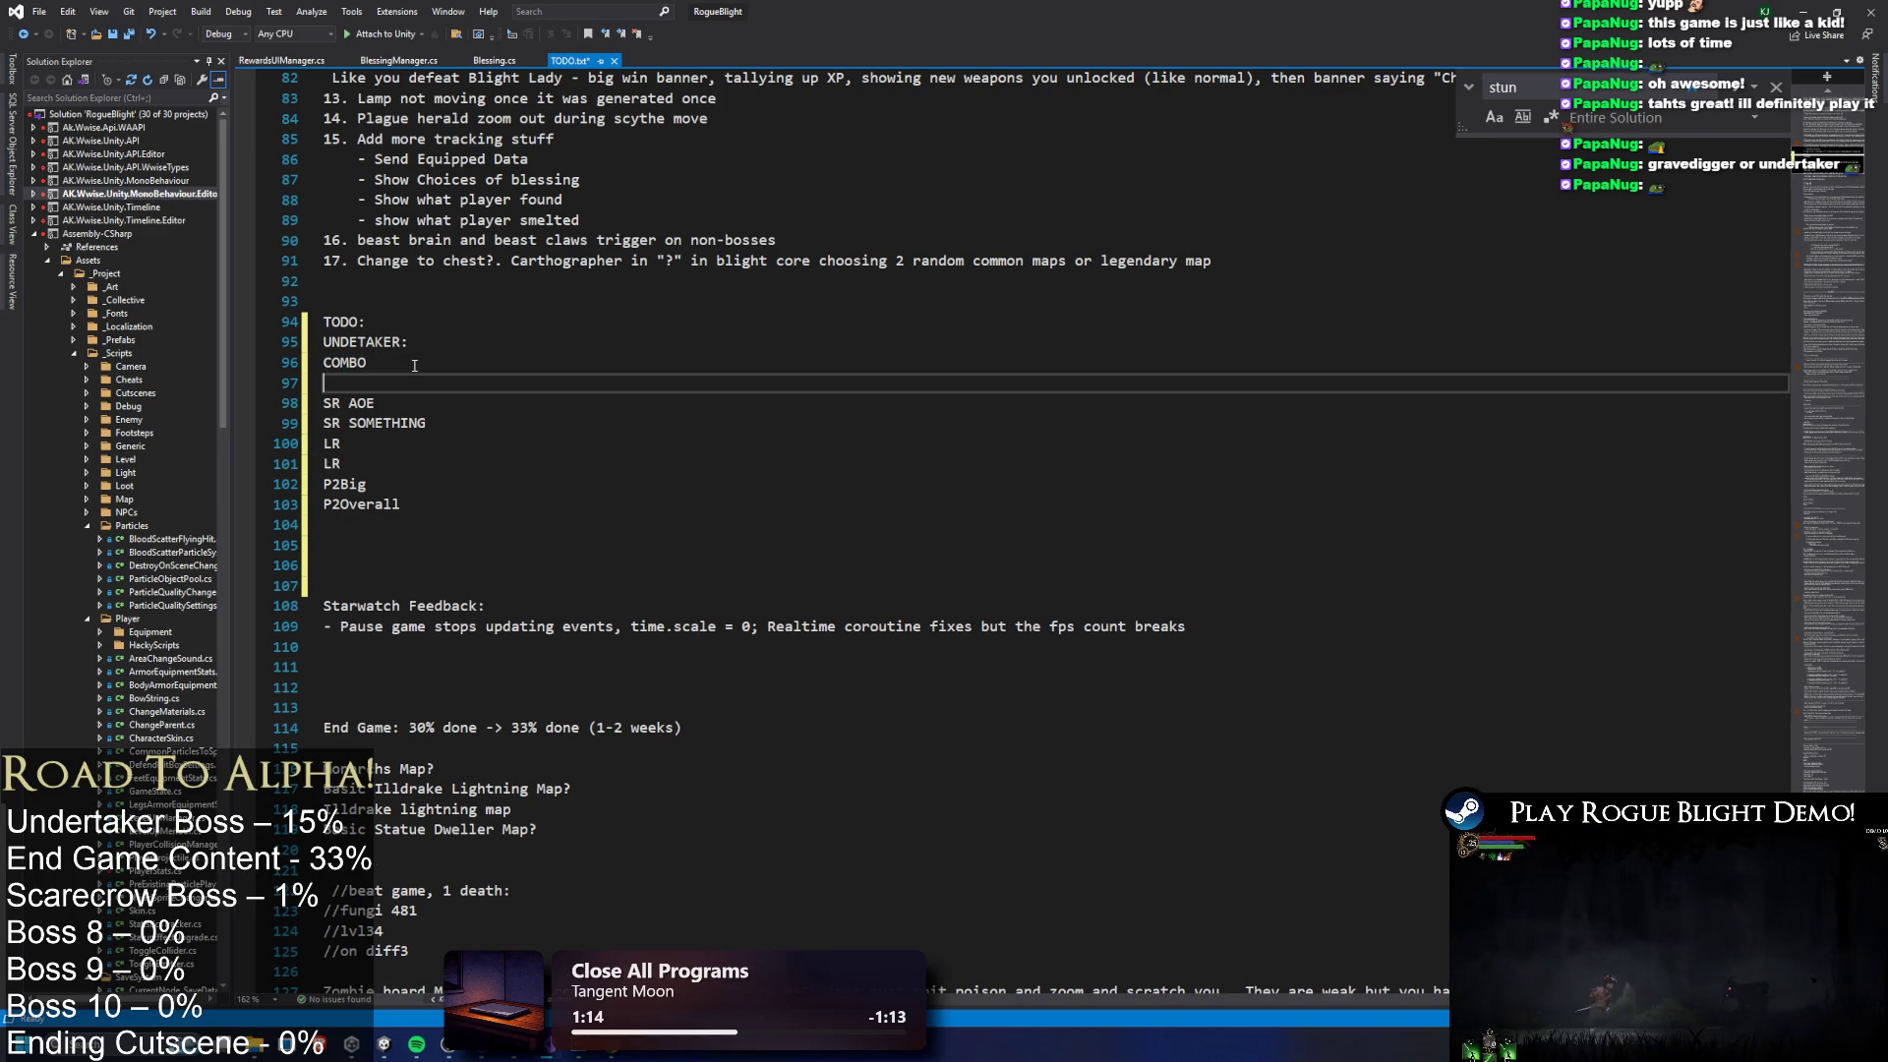
text(COMBO2)
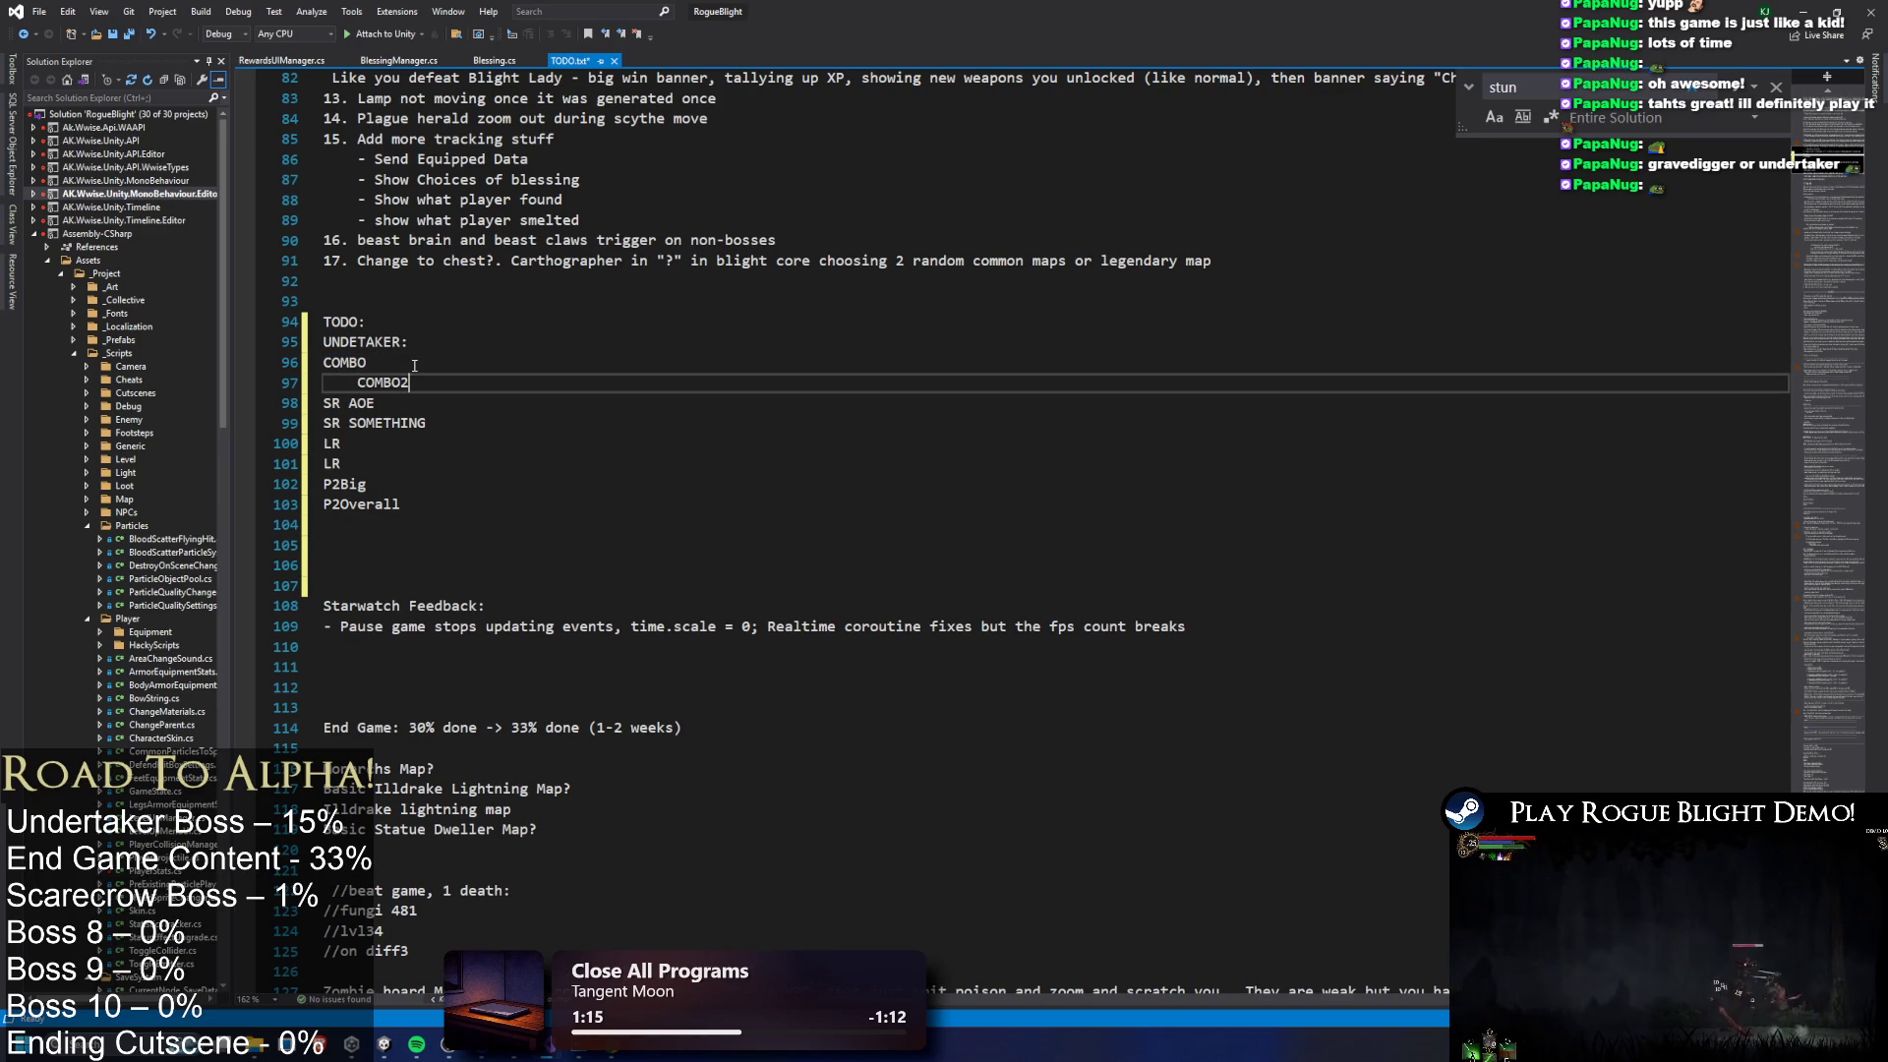
Review the TODO entries line by line, then minimize Visual Studio to return to Unity
click(330, 364)
key(Down)
key(Down)
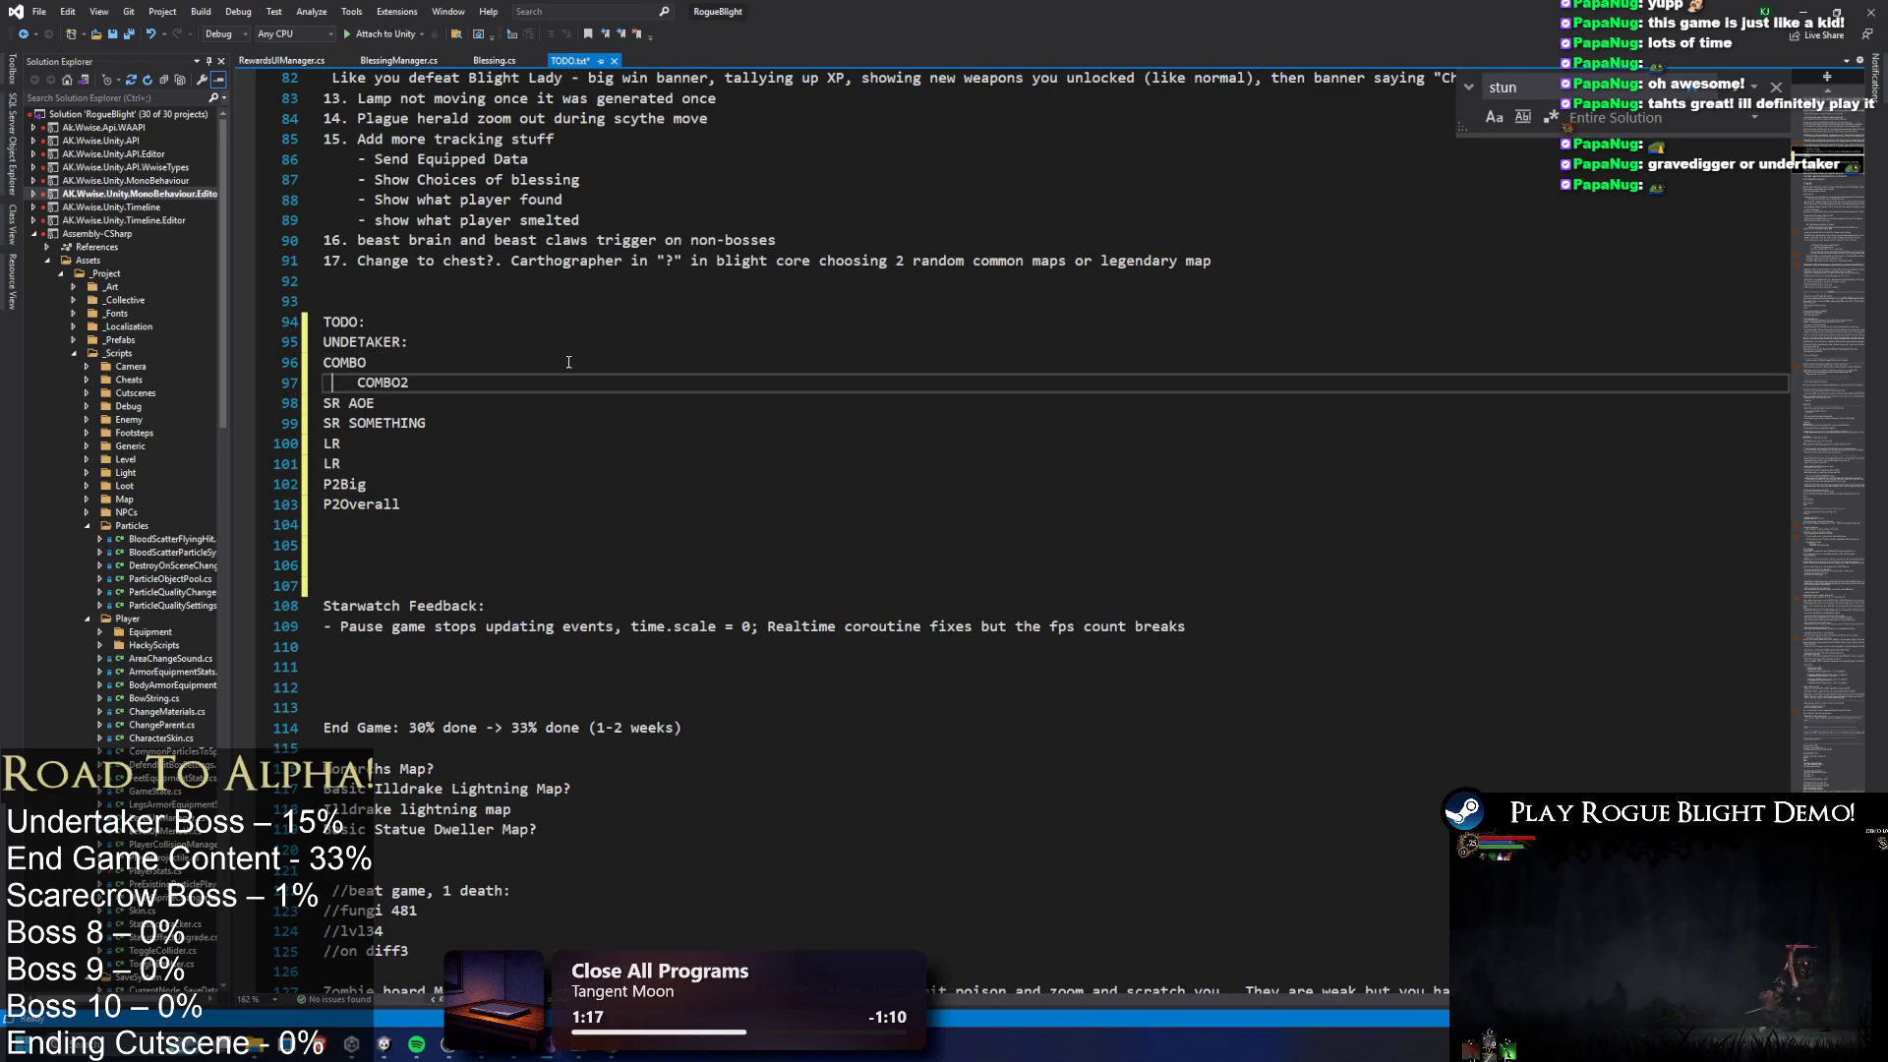
key(Down)
key(Down)
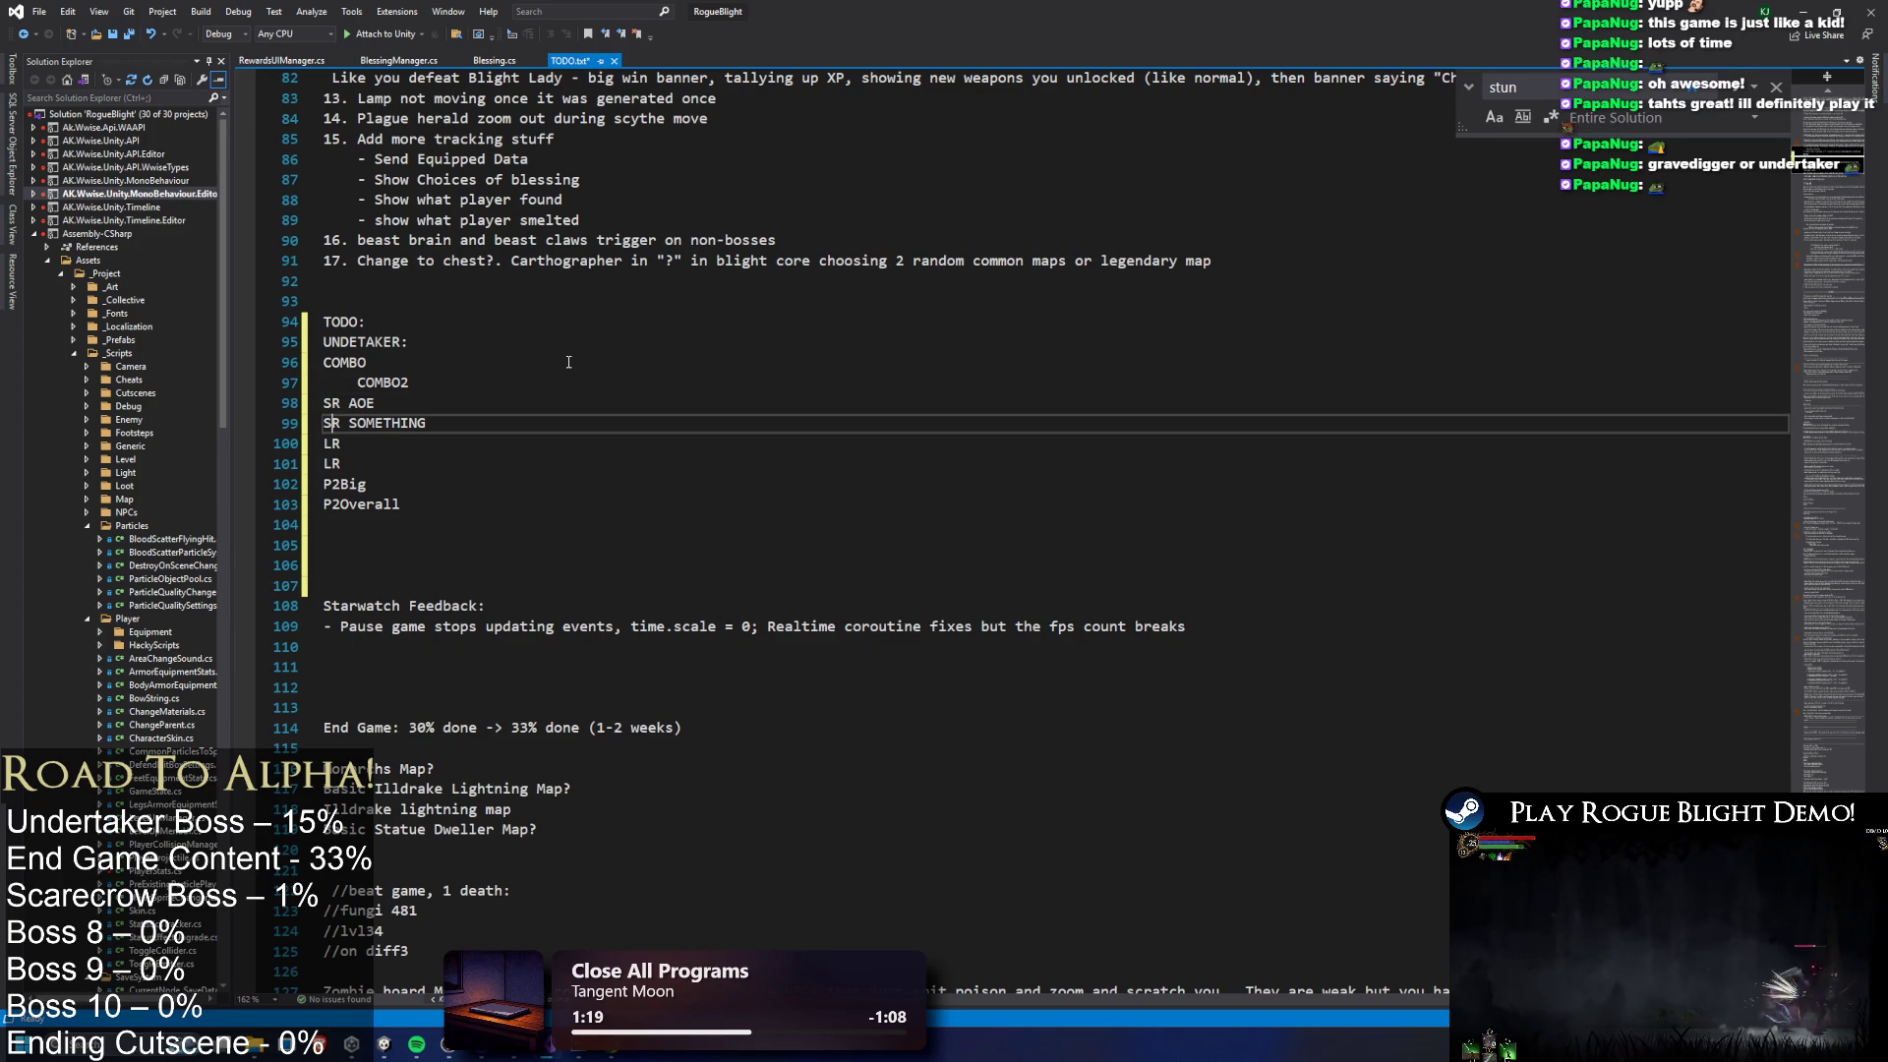
key(Down)
key(Down)
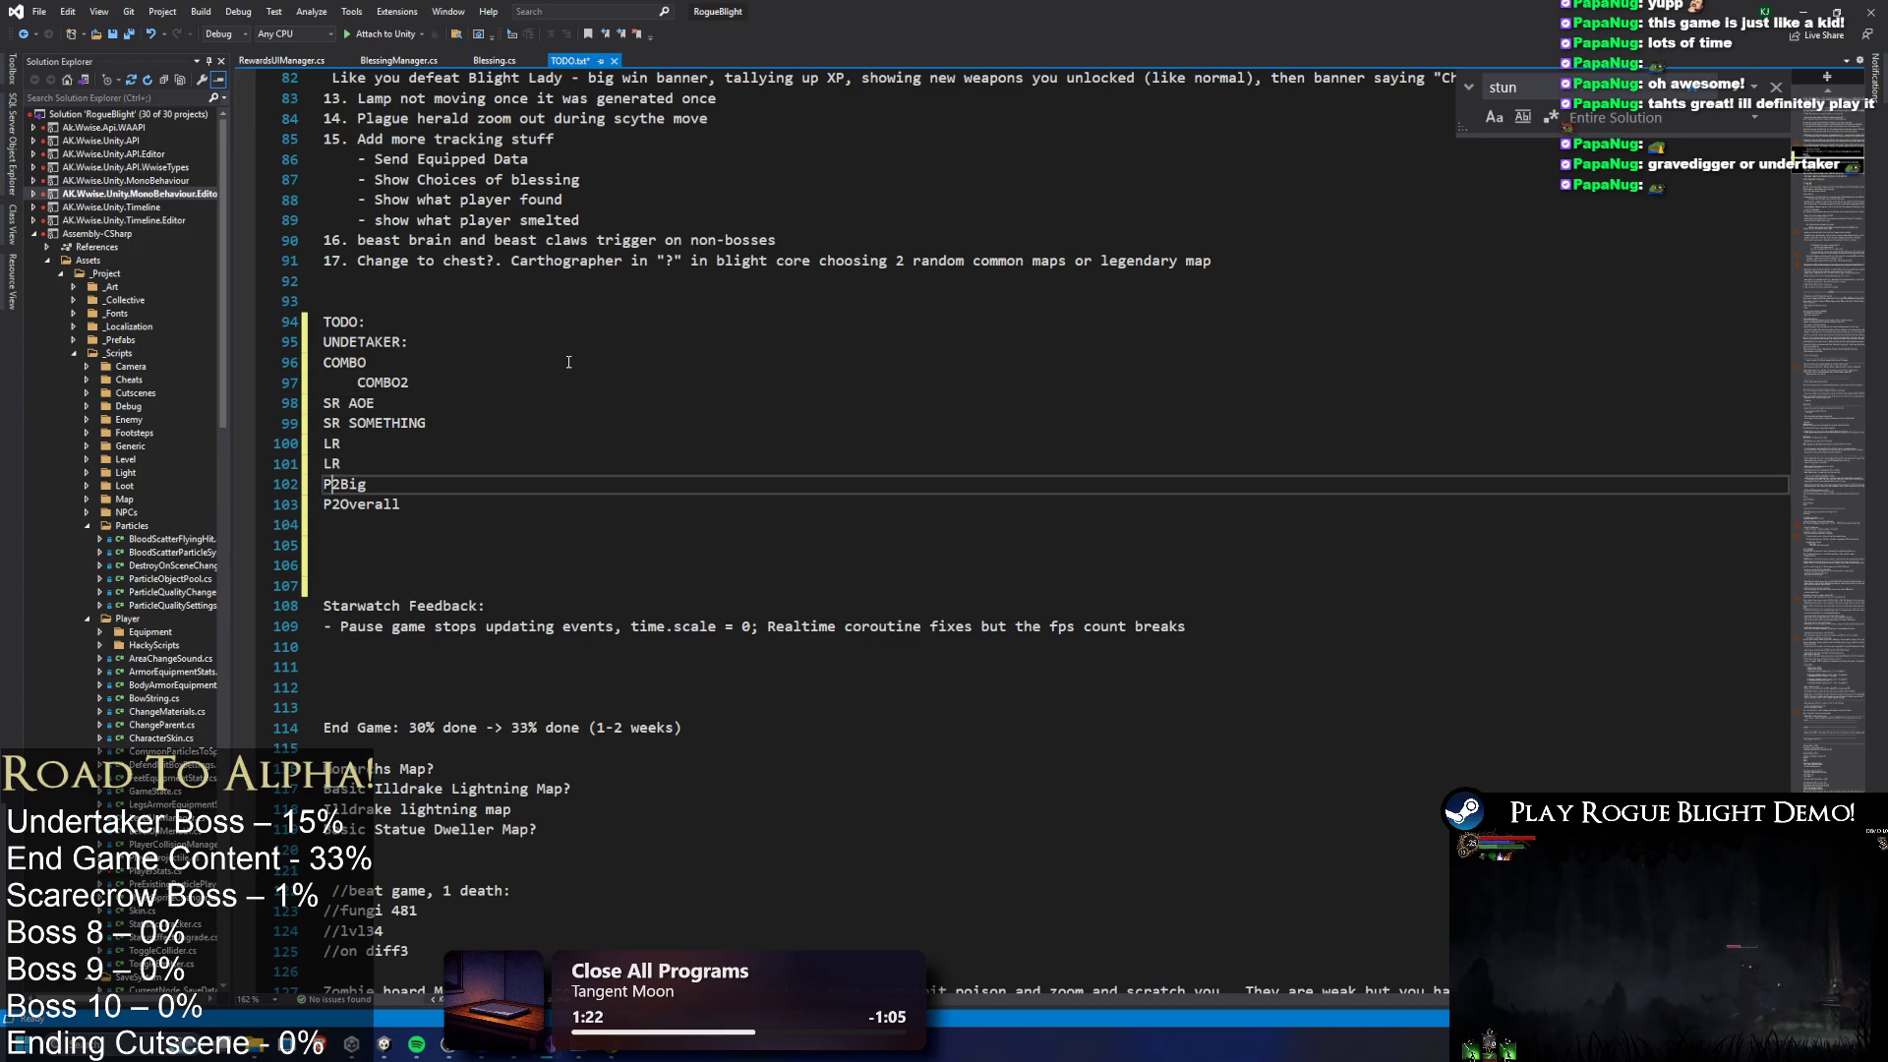
key(Down)
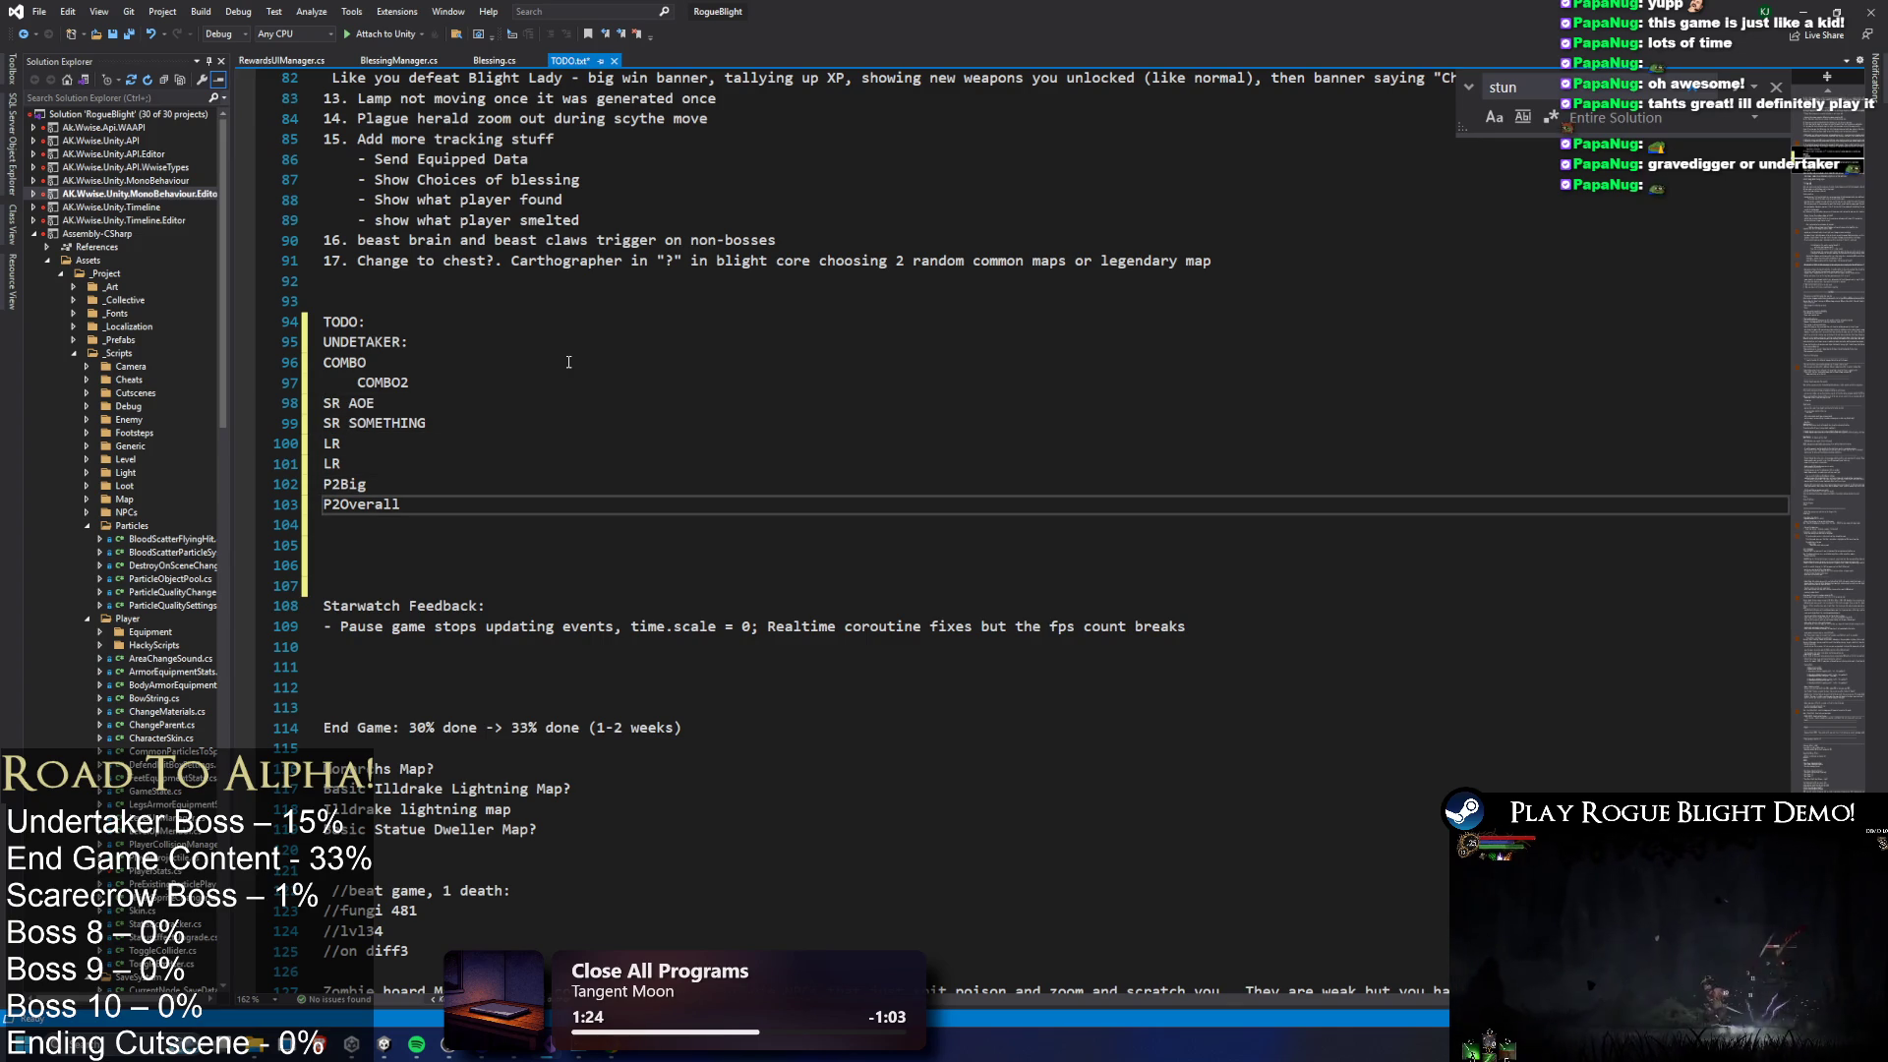
key(Down)
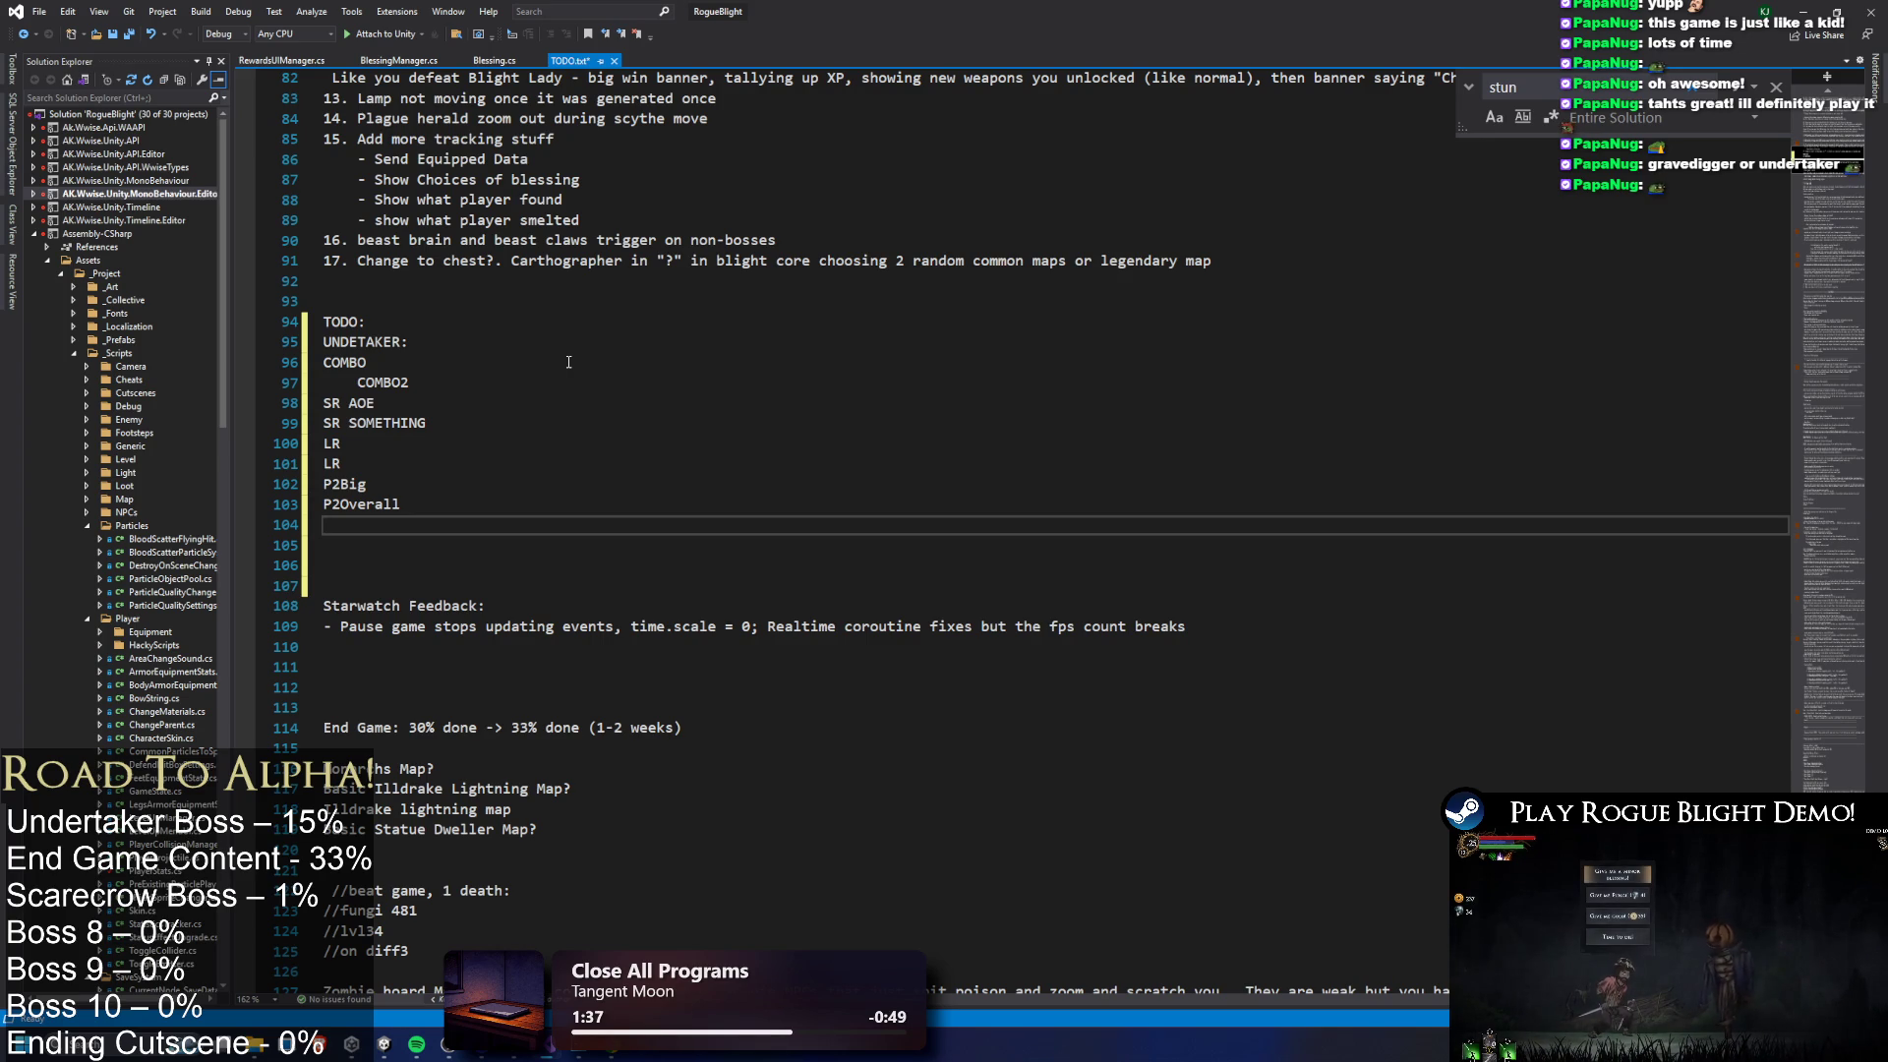
click(454, 431)
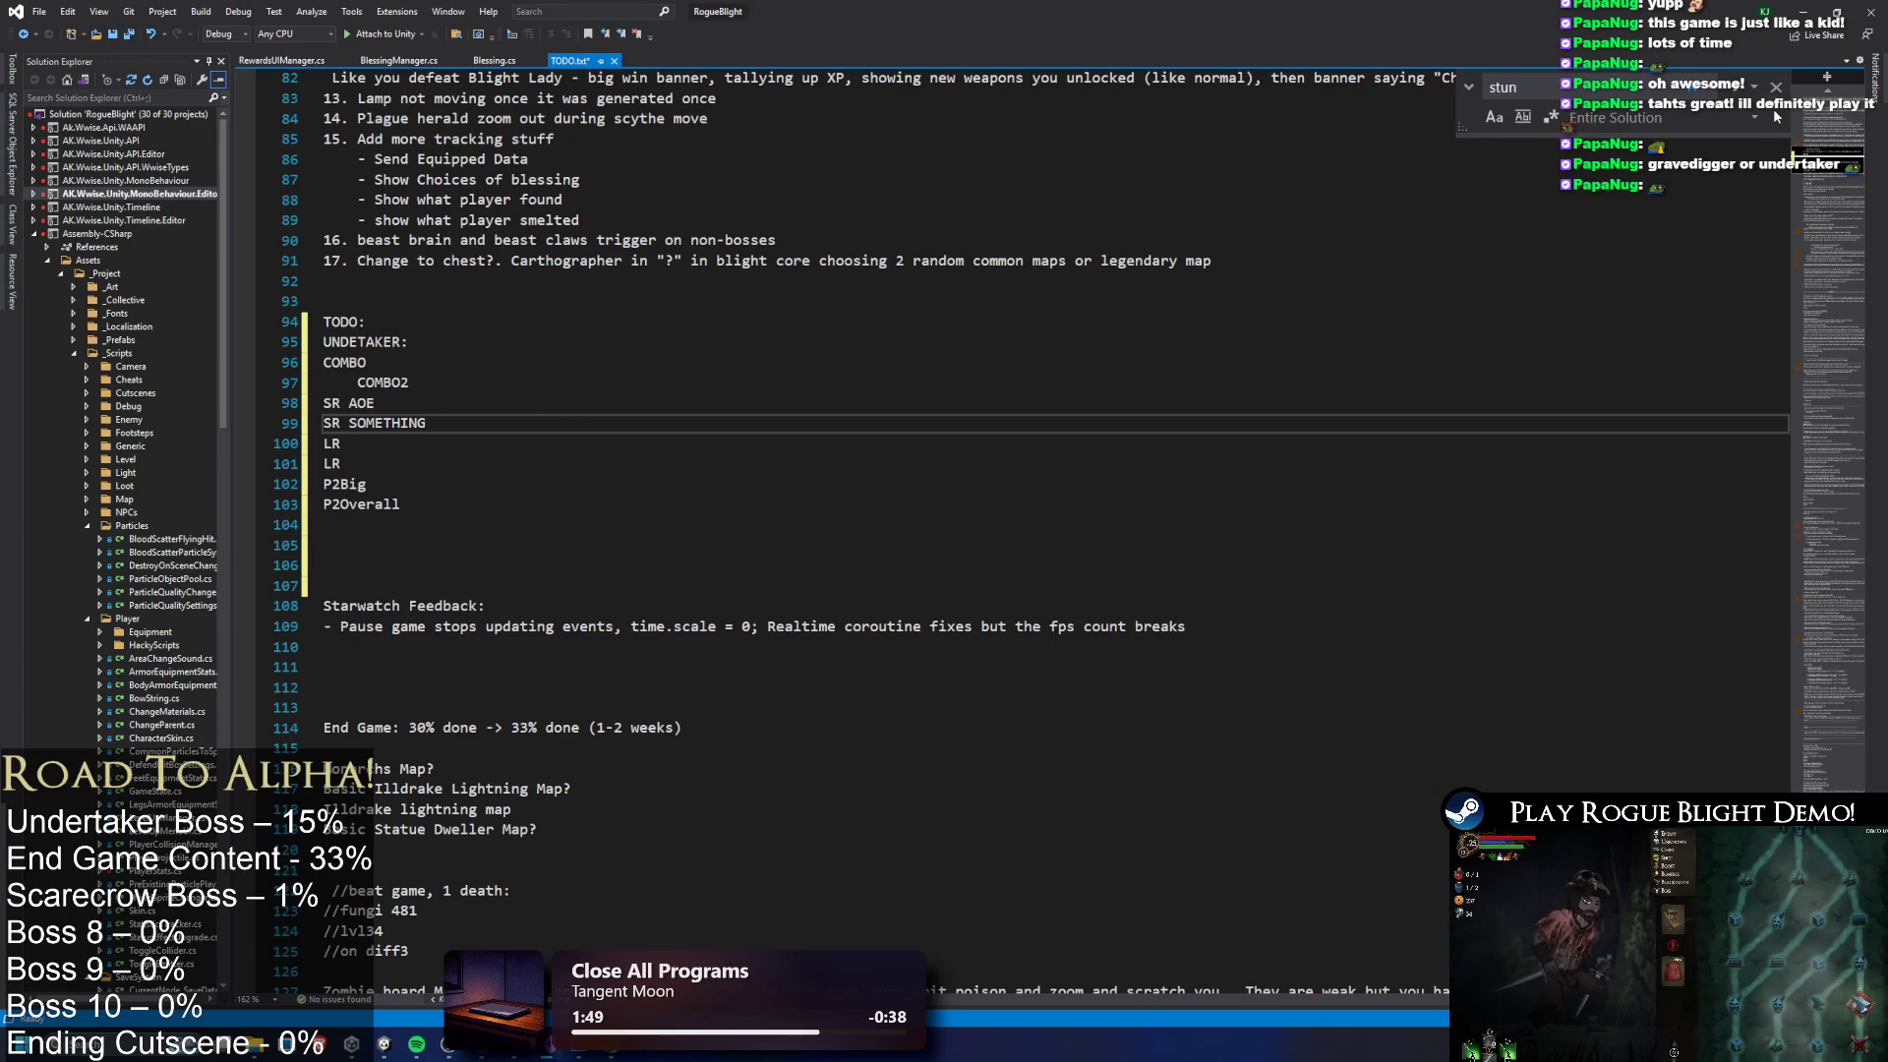
click(1815, 10)
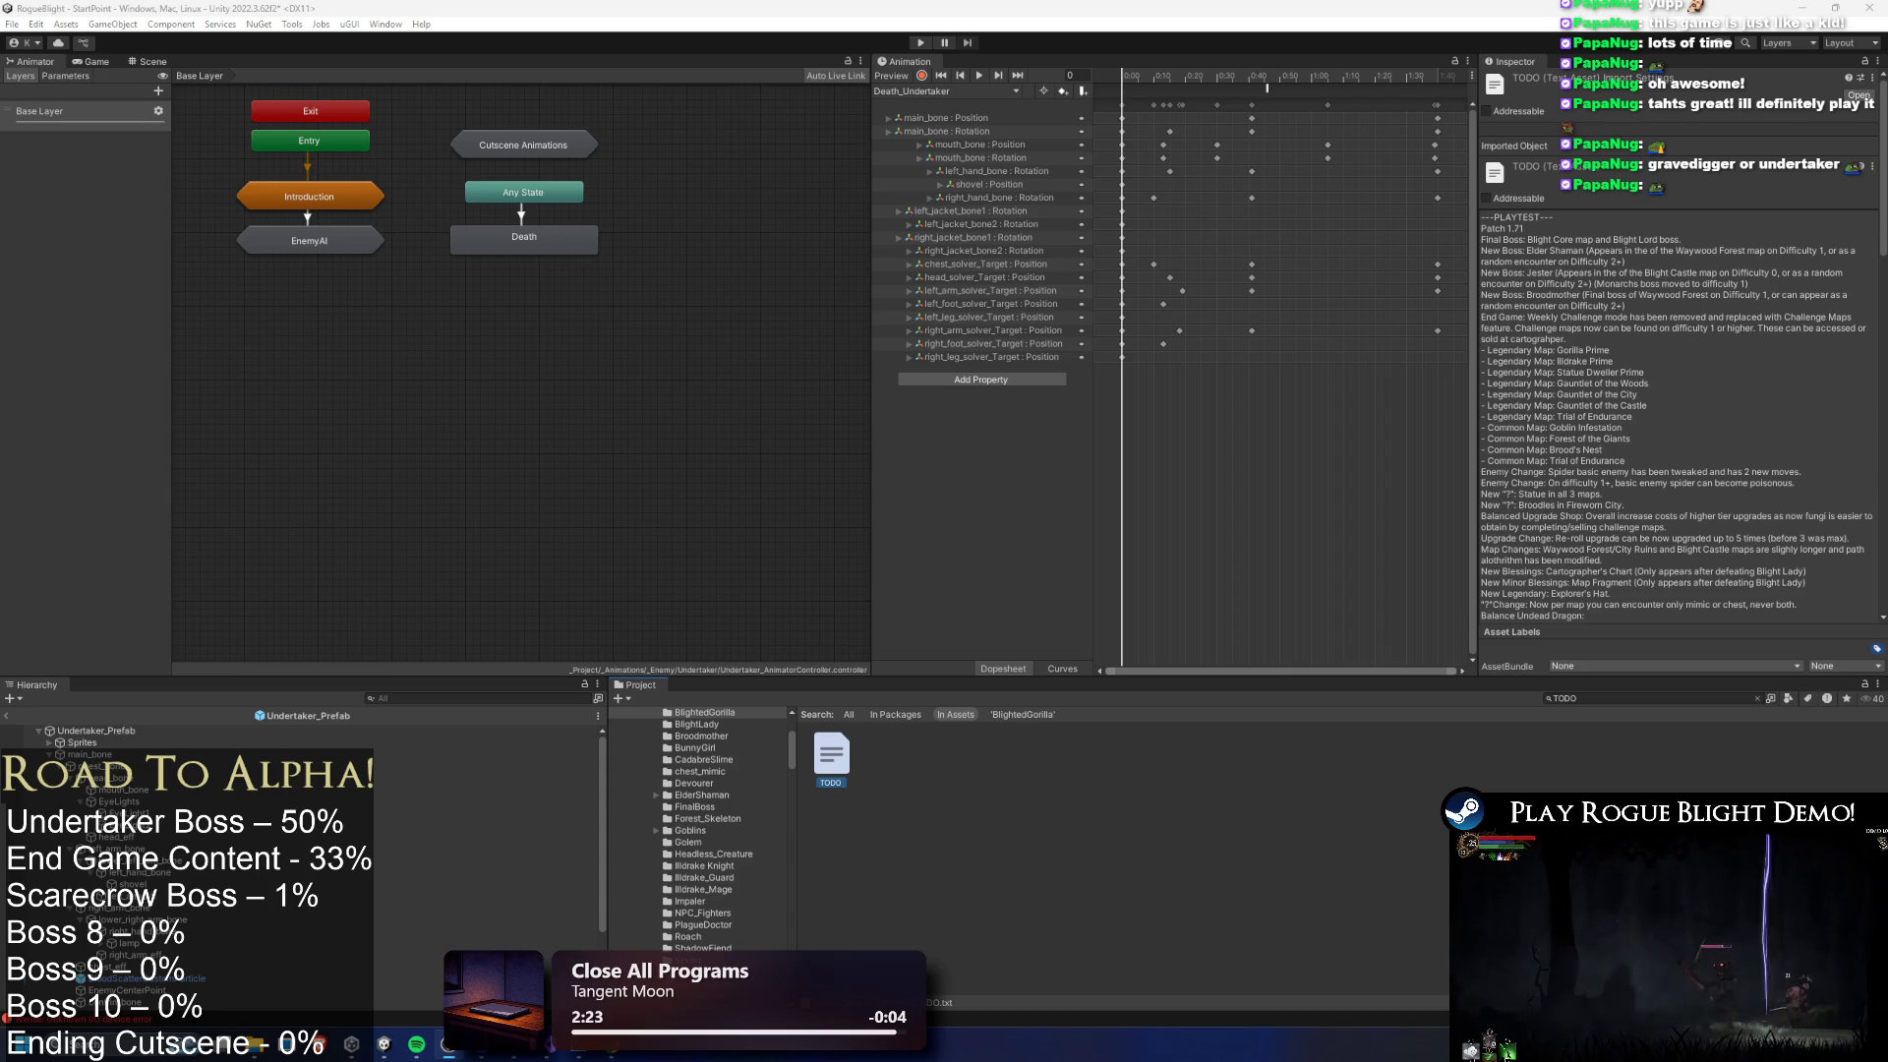
Clear the TODO search, search the Project for 'underetake', and show the Undertaker in the Scene view
click(608, 482)
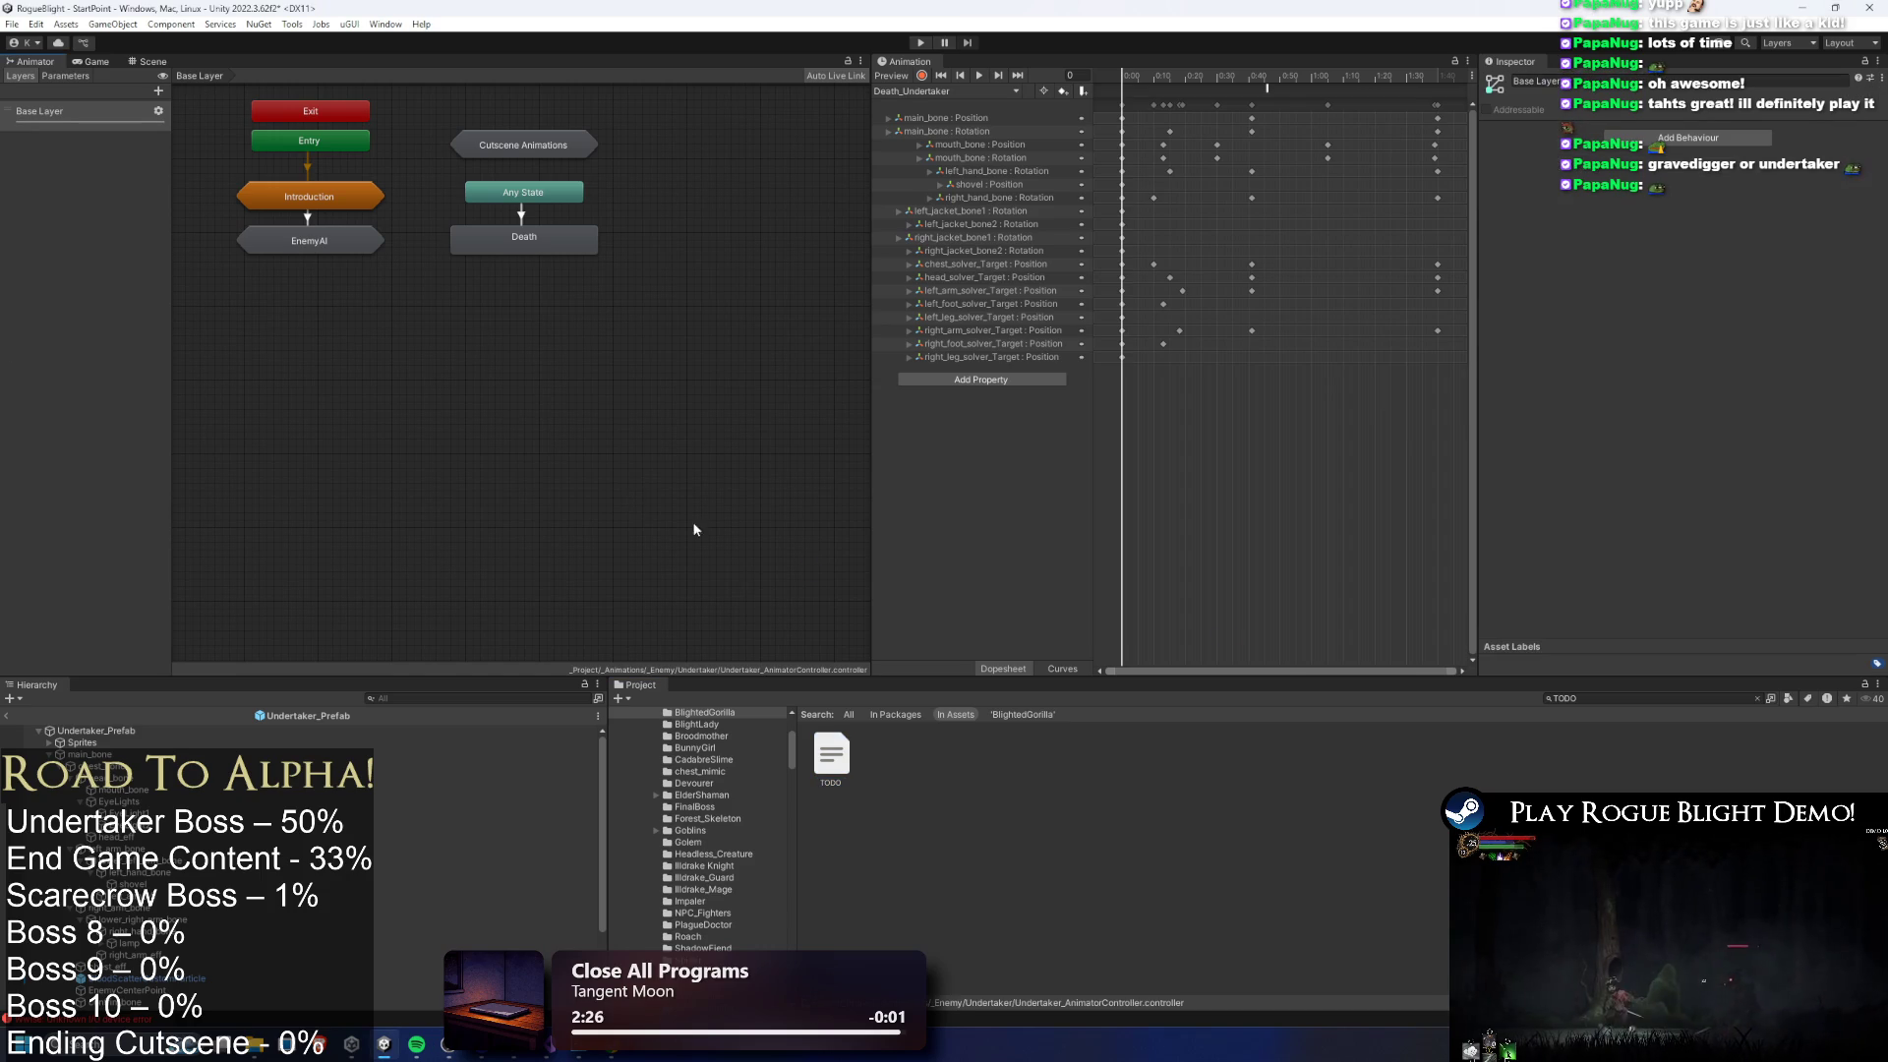
click(1756, 698)
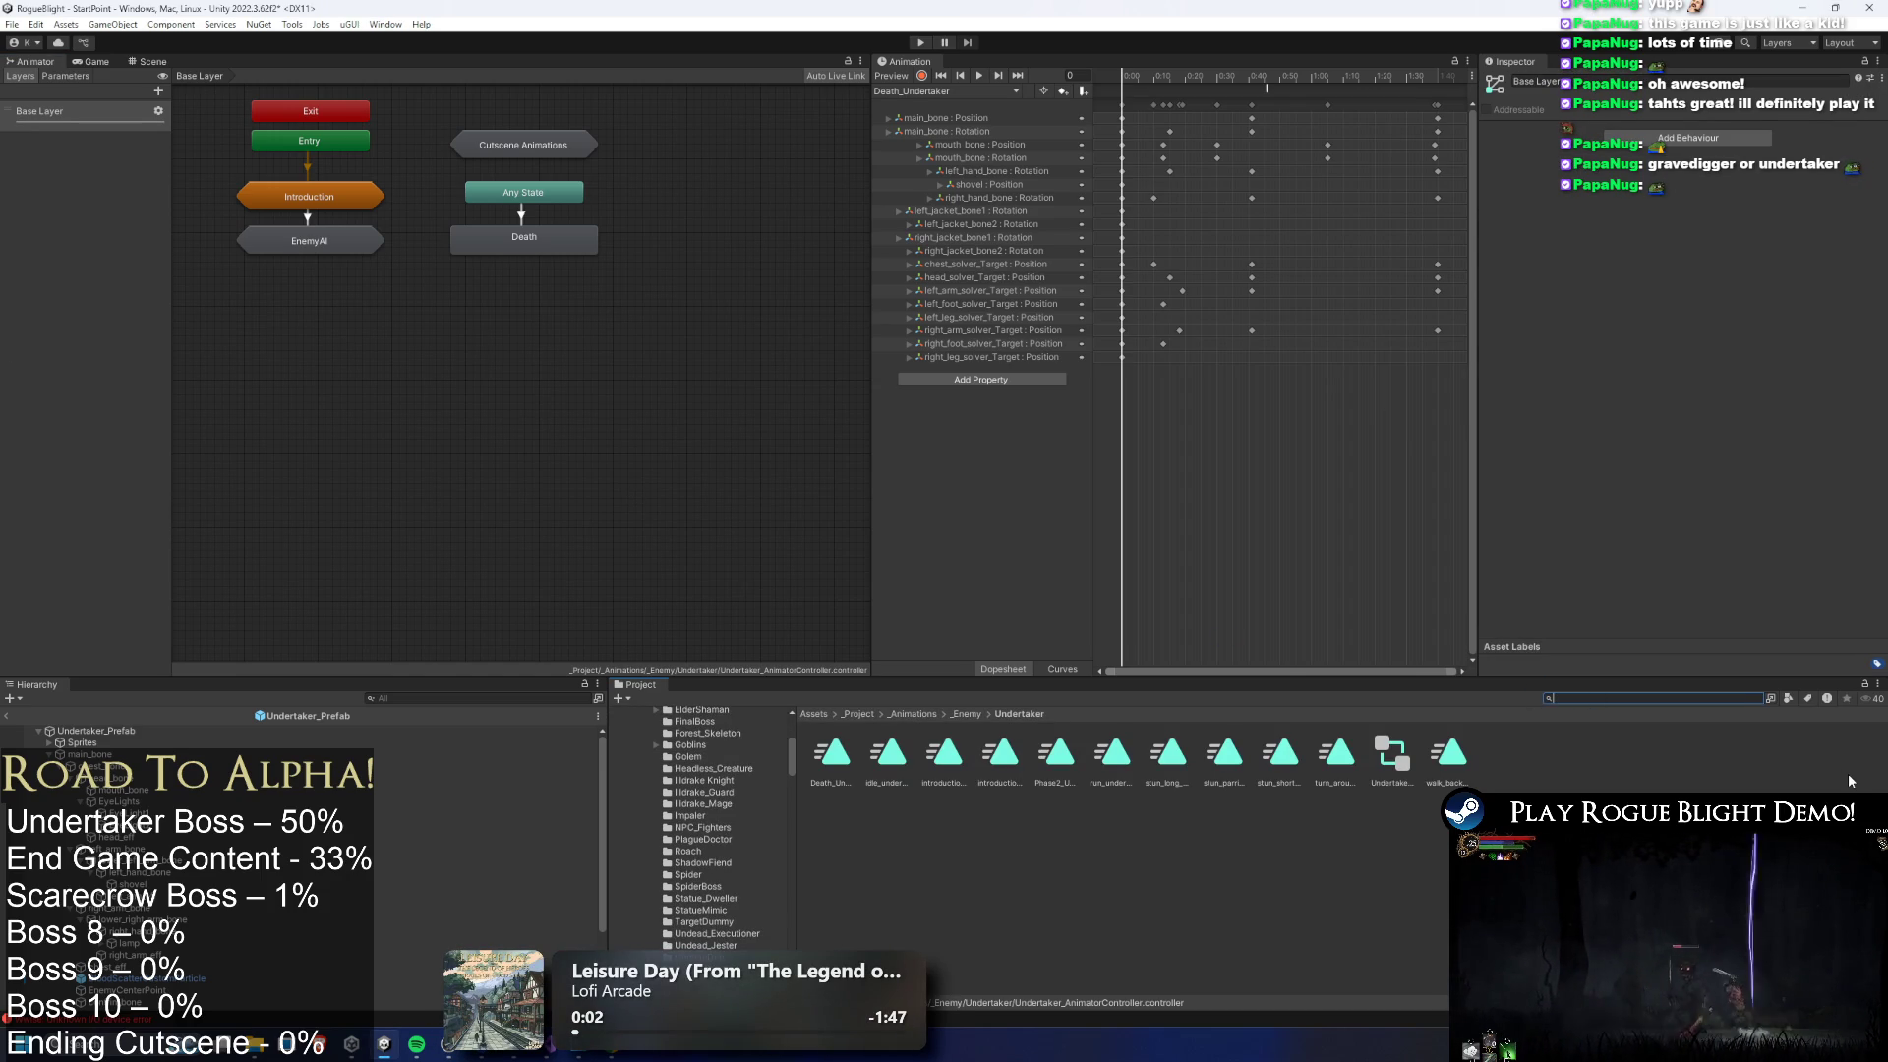
text(Underta)
key(ctrl+a)
text(underetak)
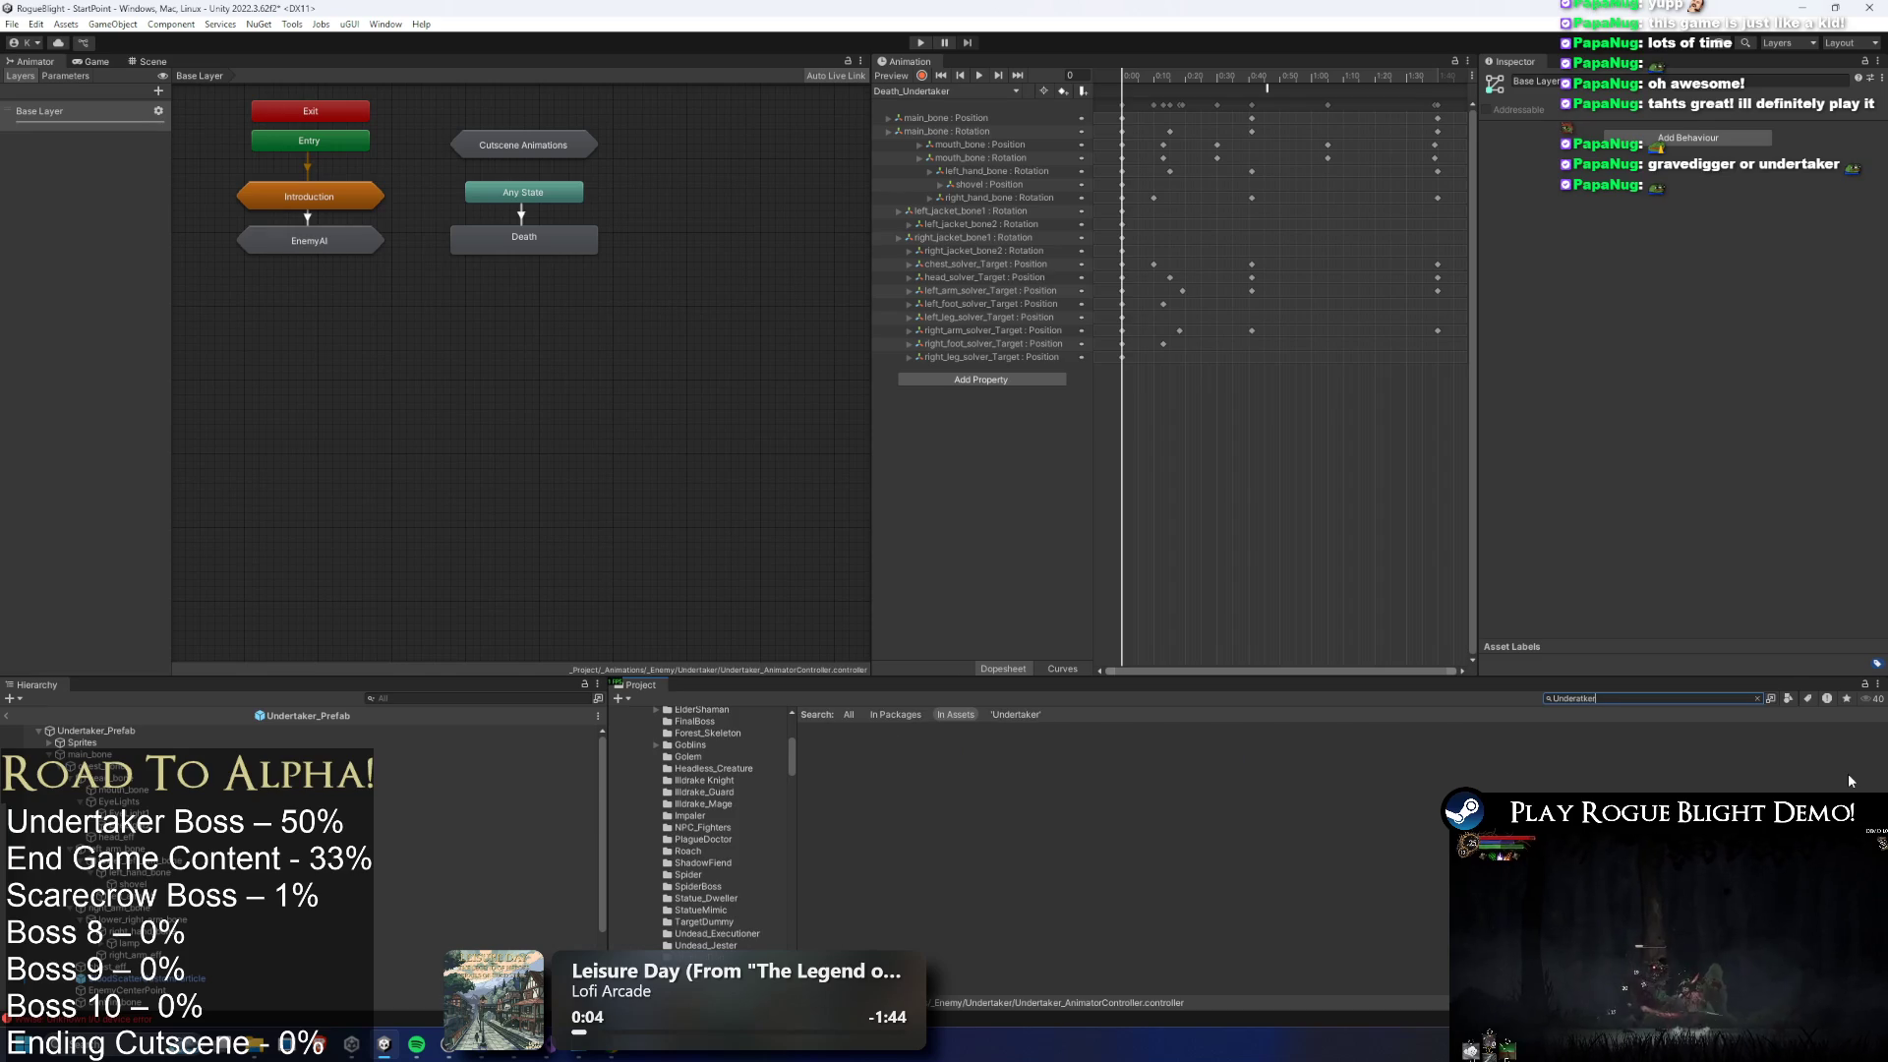
text(e)
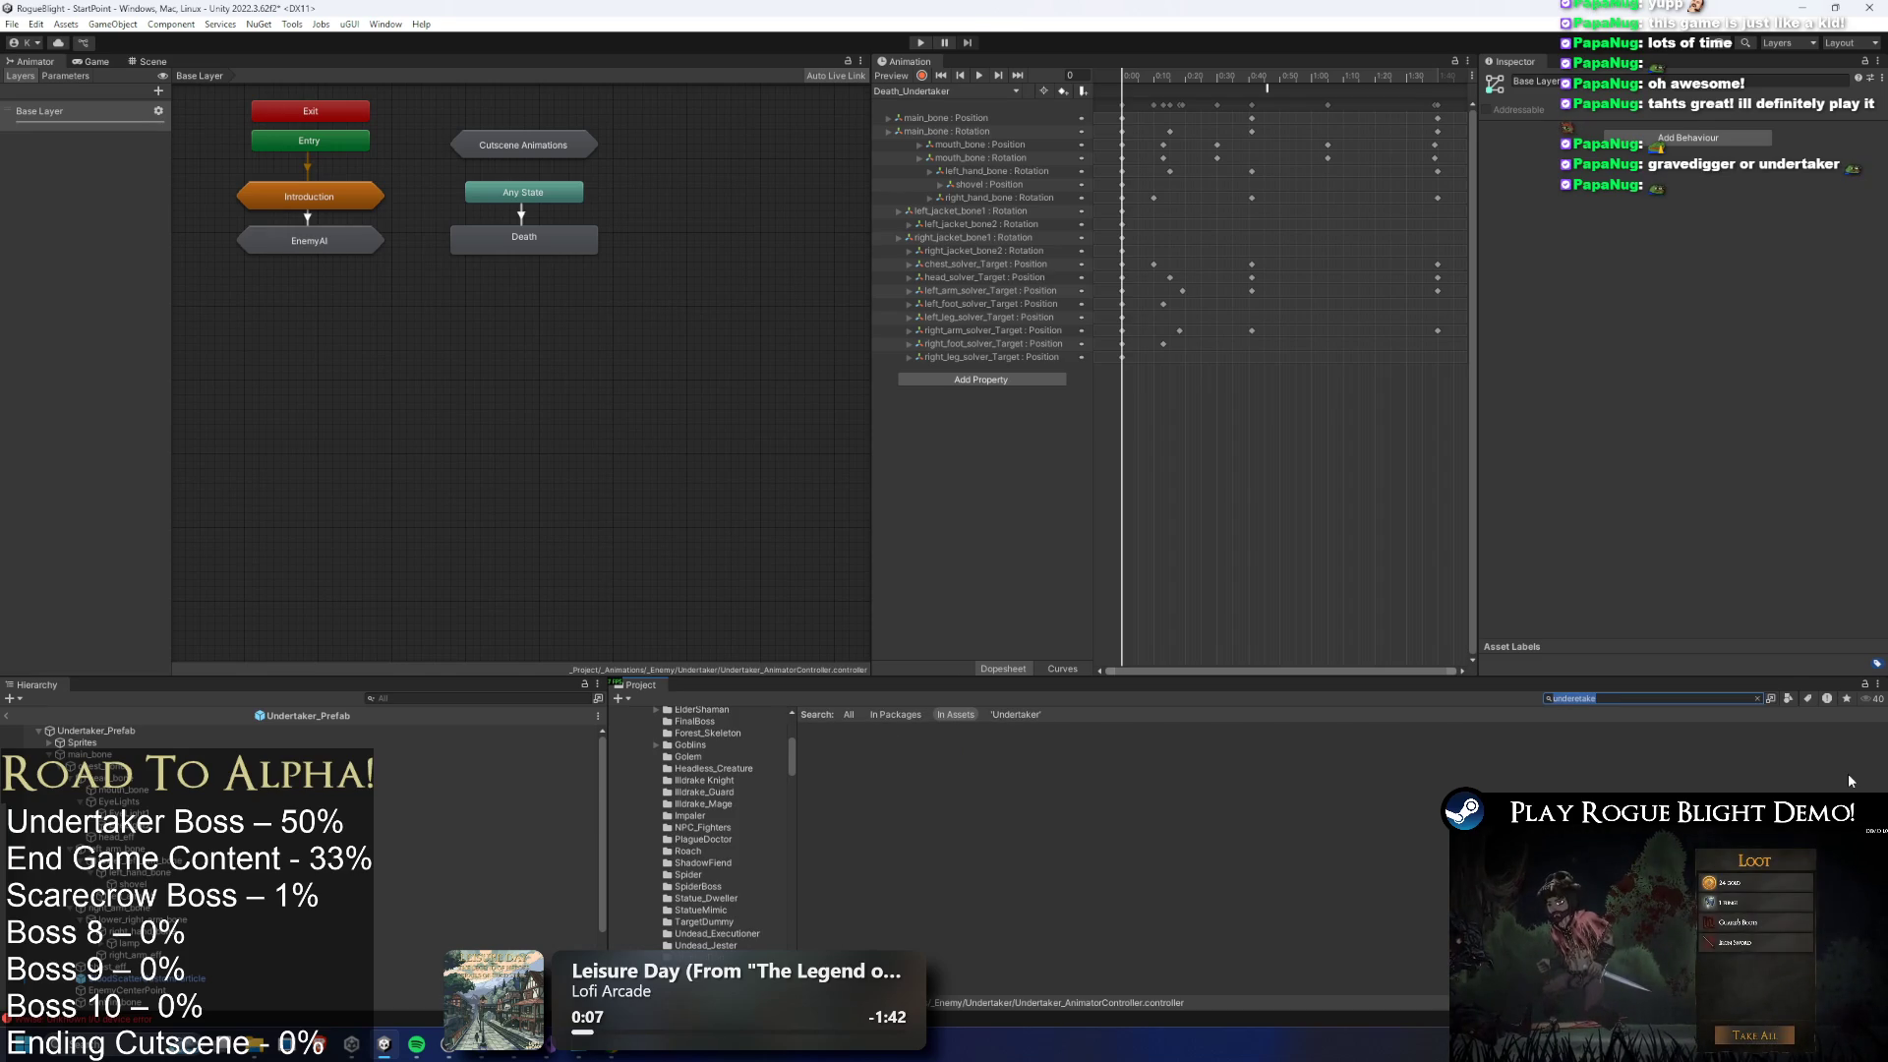
click(949, 90)
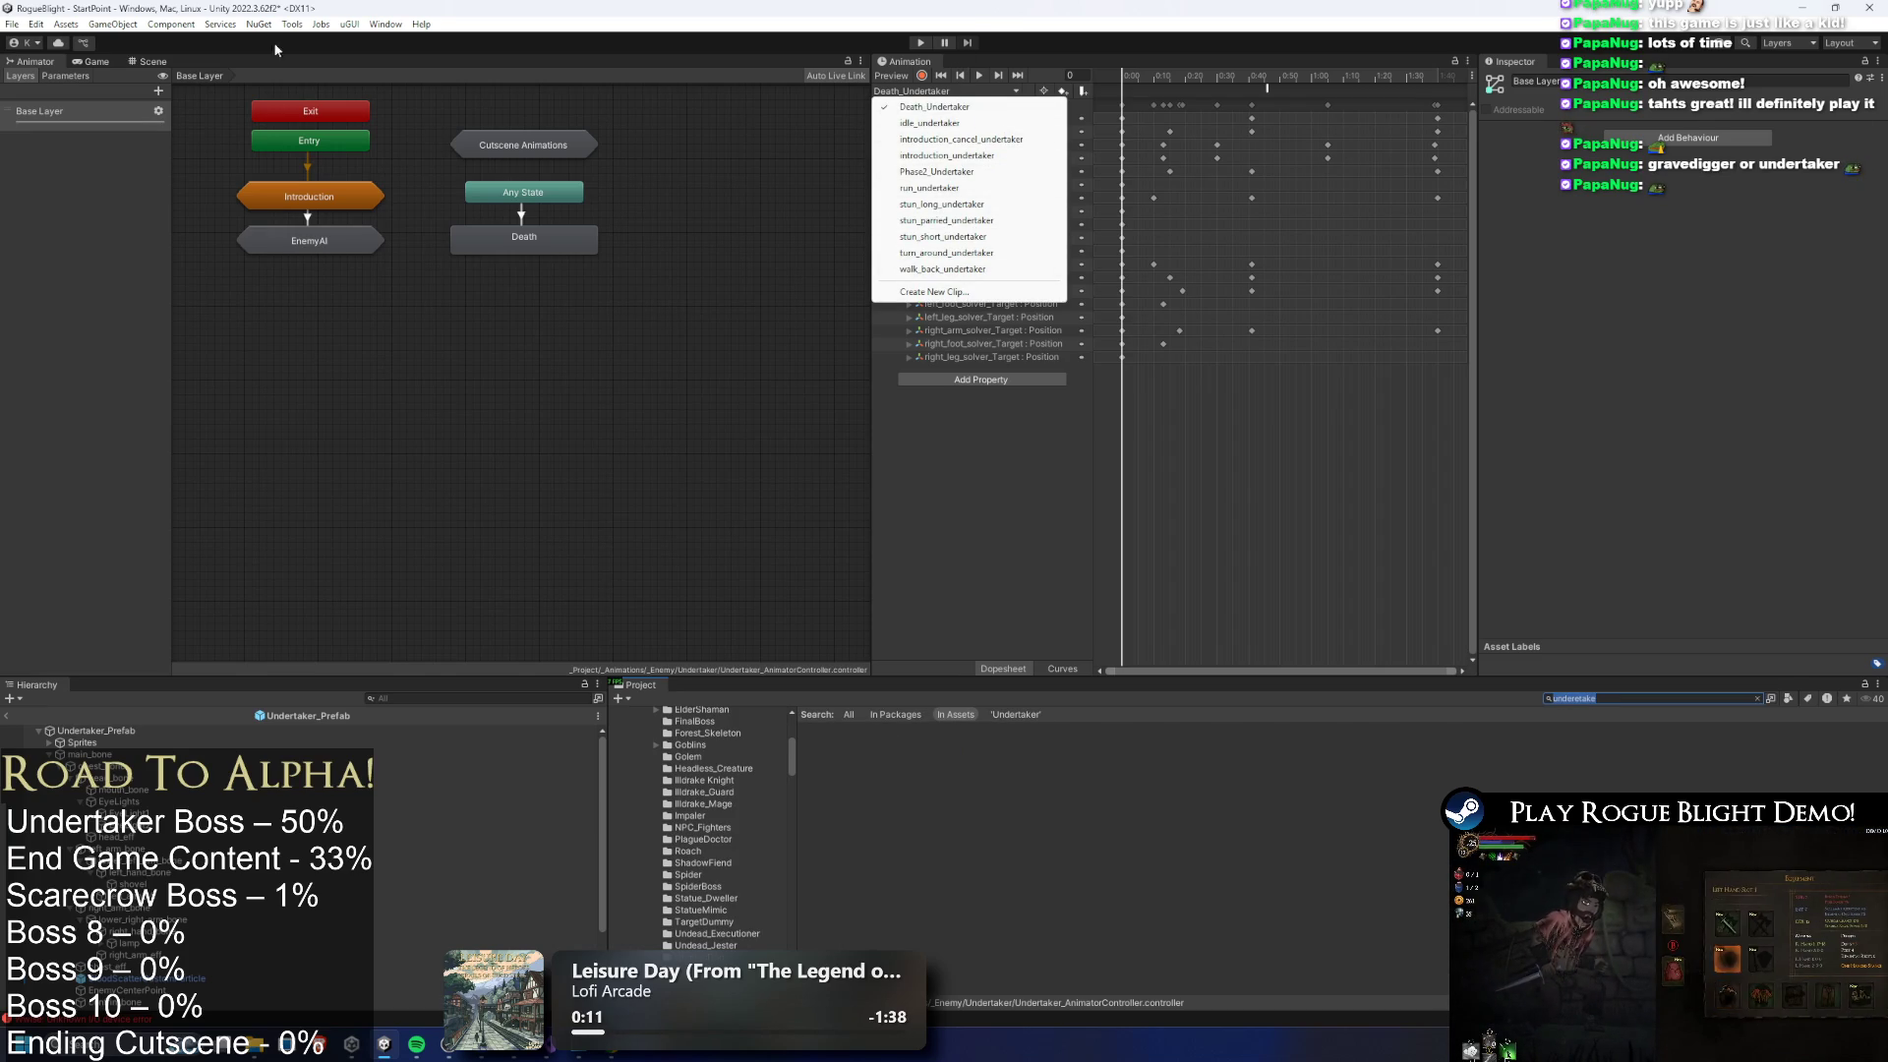
click(134, 62)
click(140, 60)
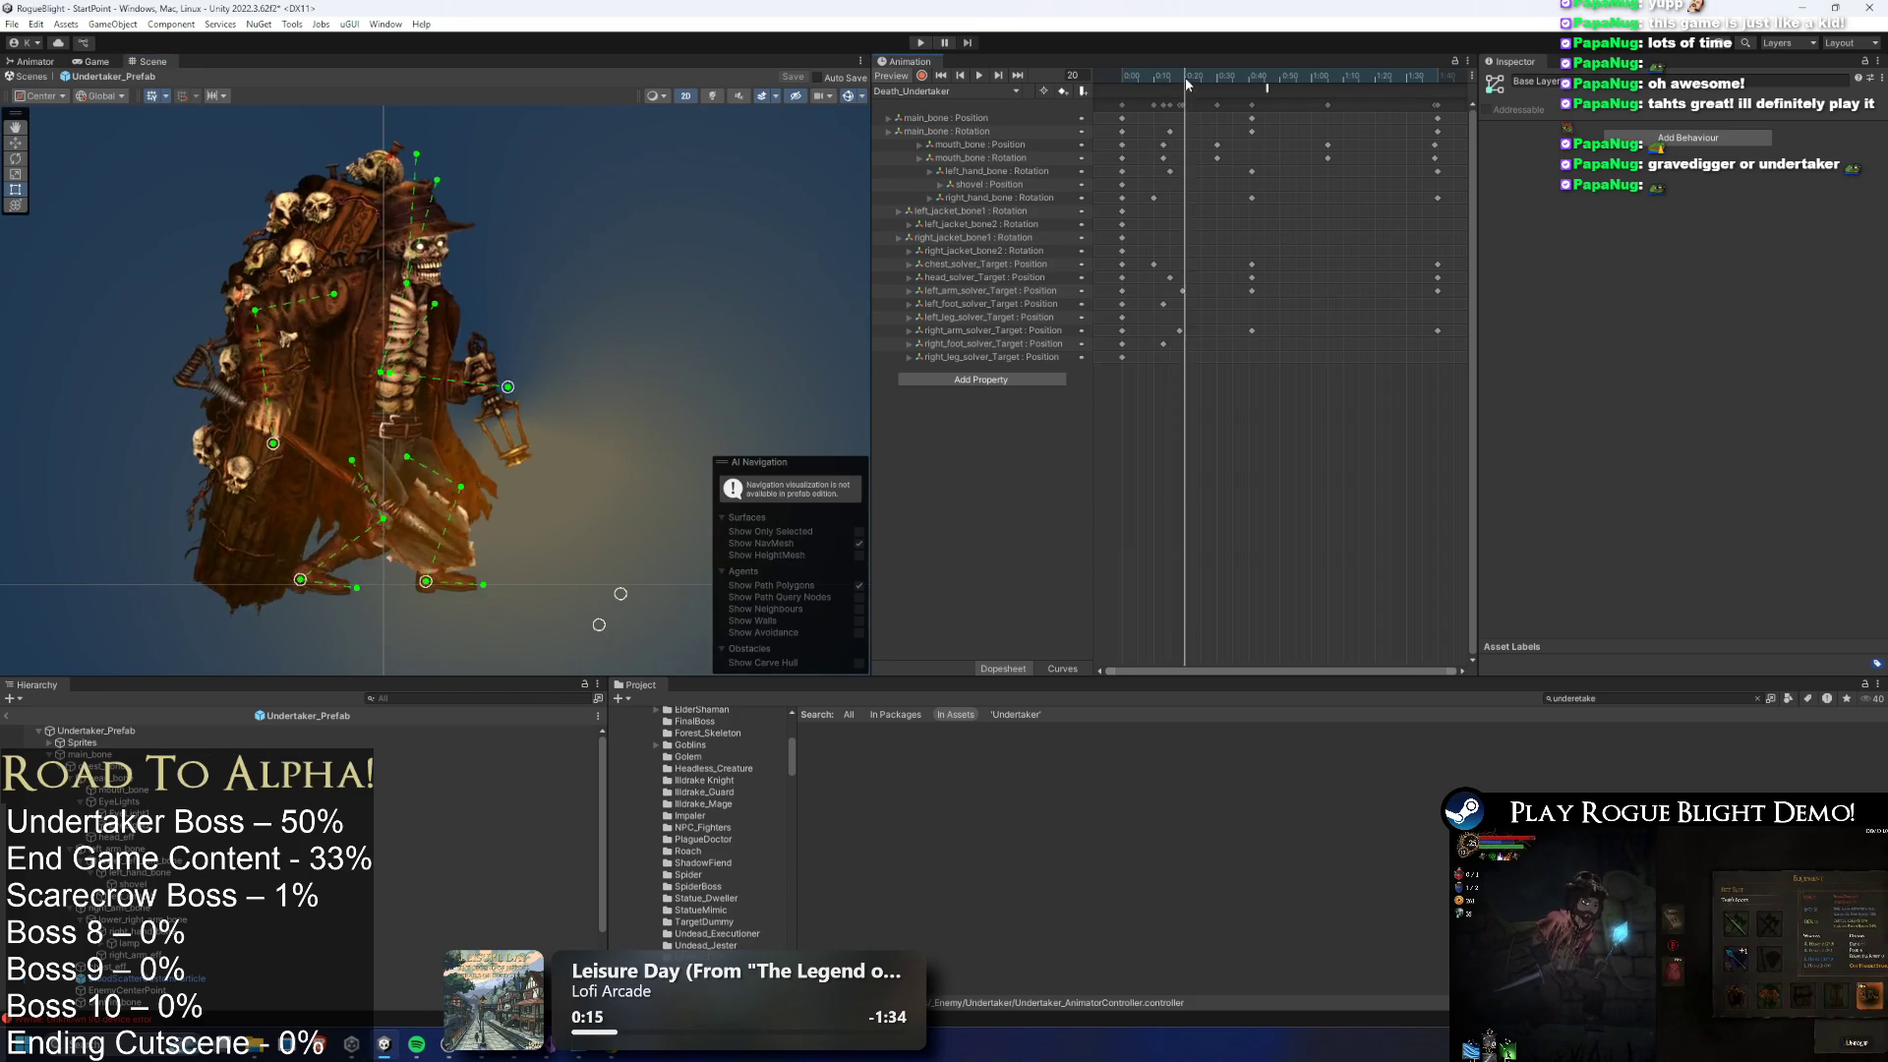
Preview the idle_undertaker animation clip, stopping at frame 7
click(929, 90)
click(929, 122)
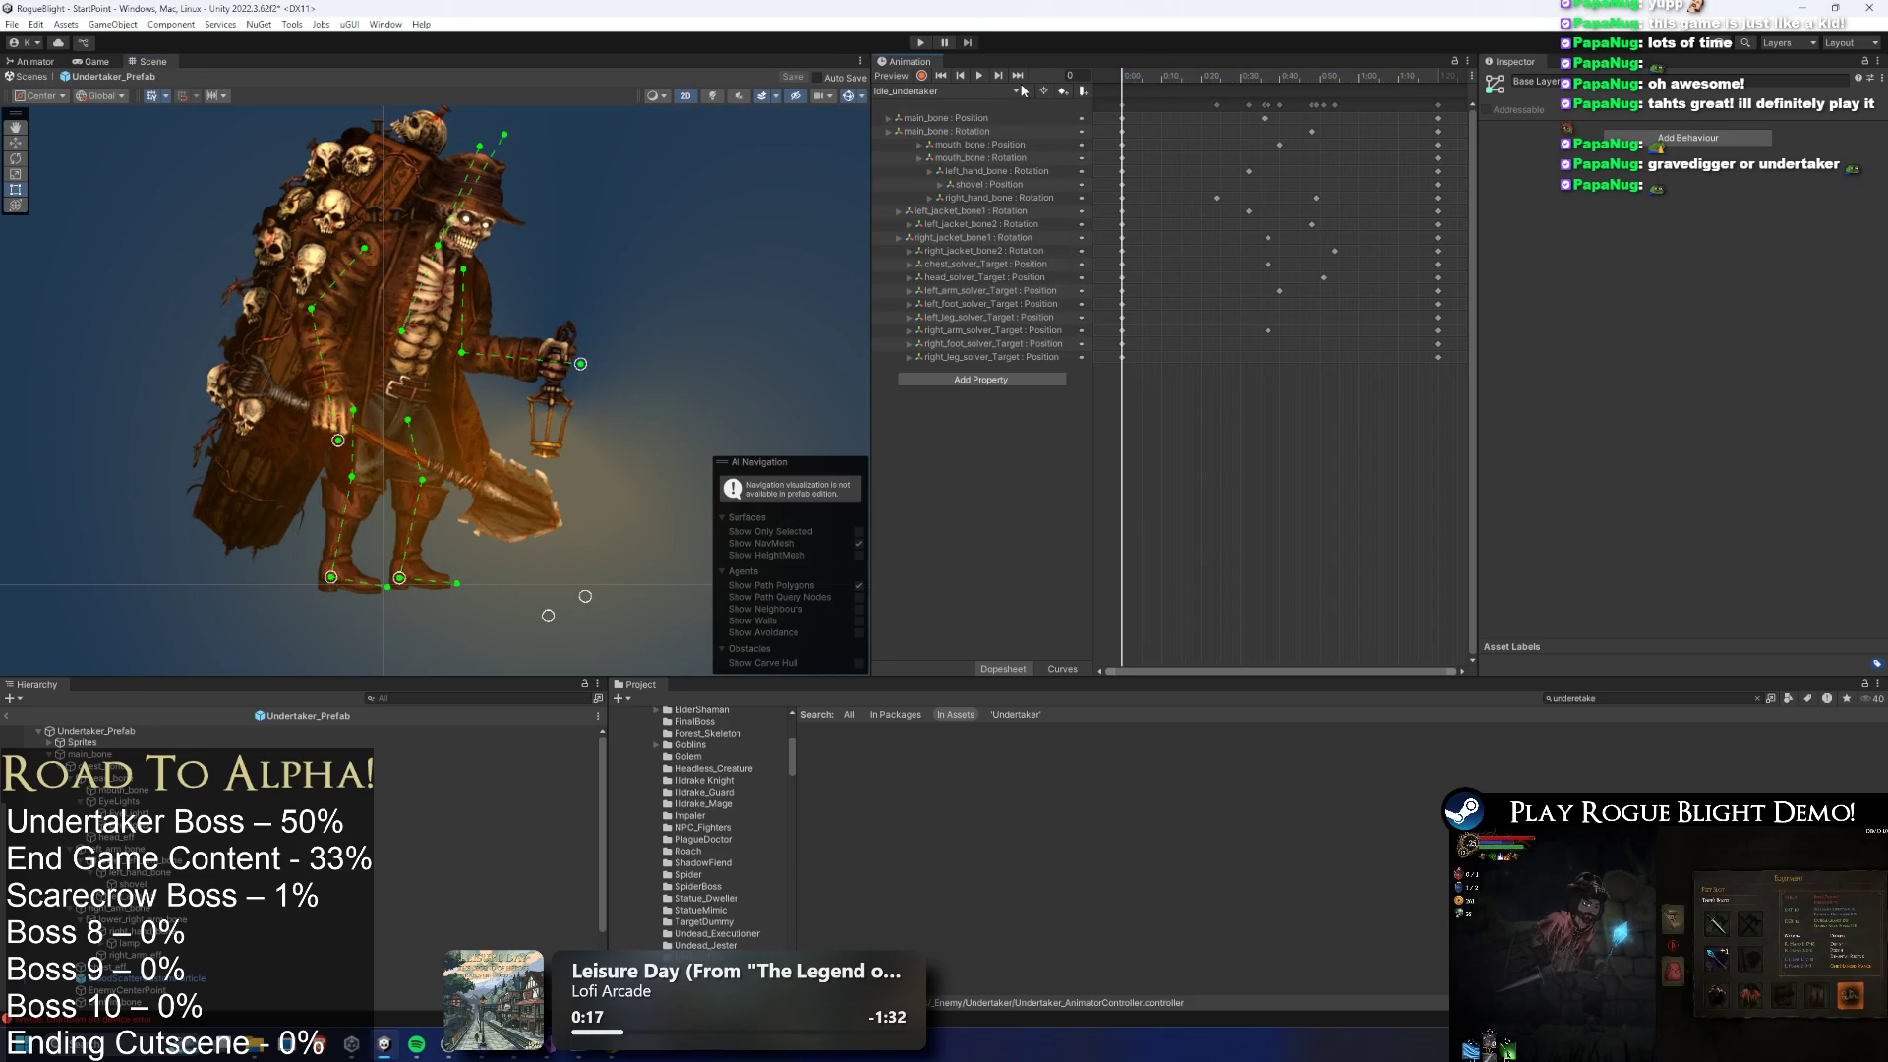
click(979, 75)
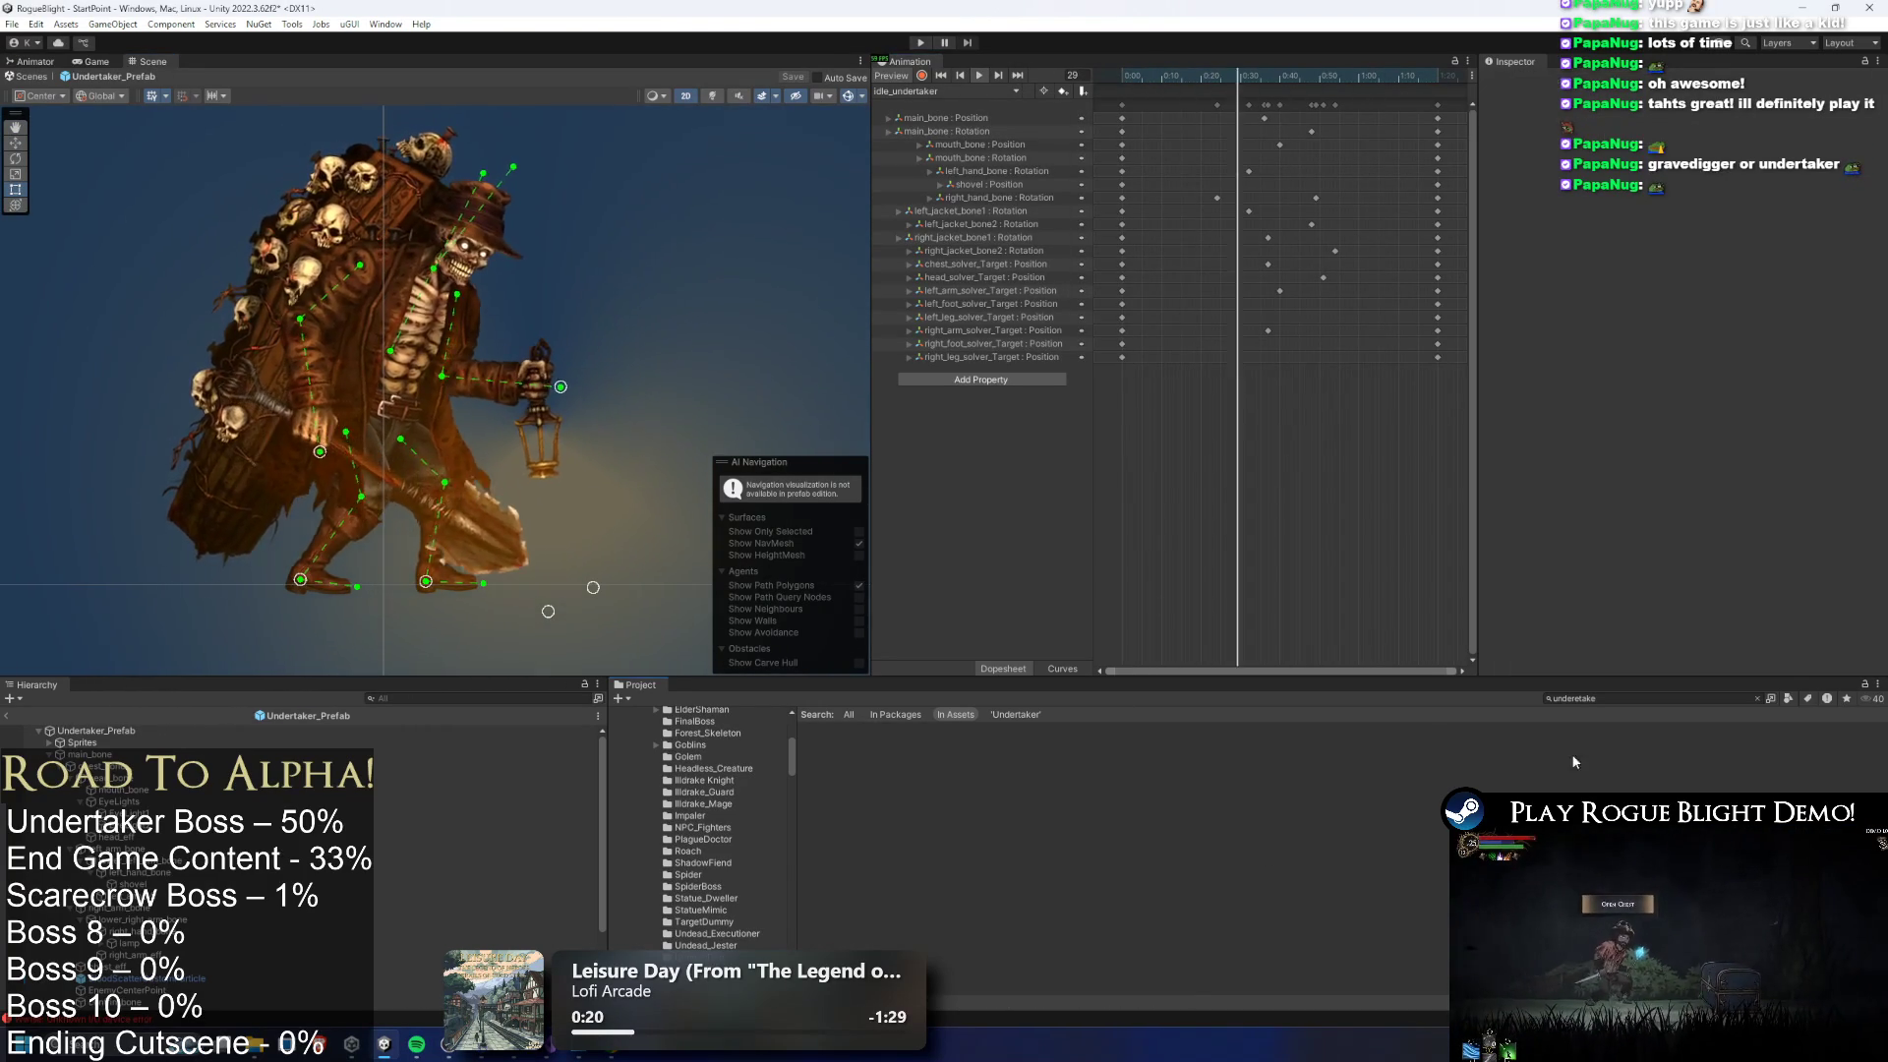
click(1151, 81)
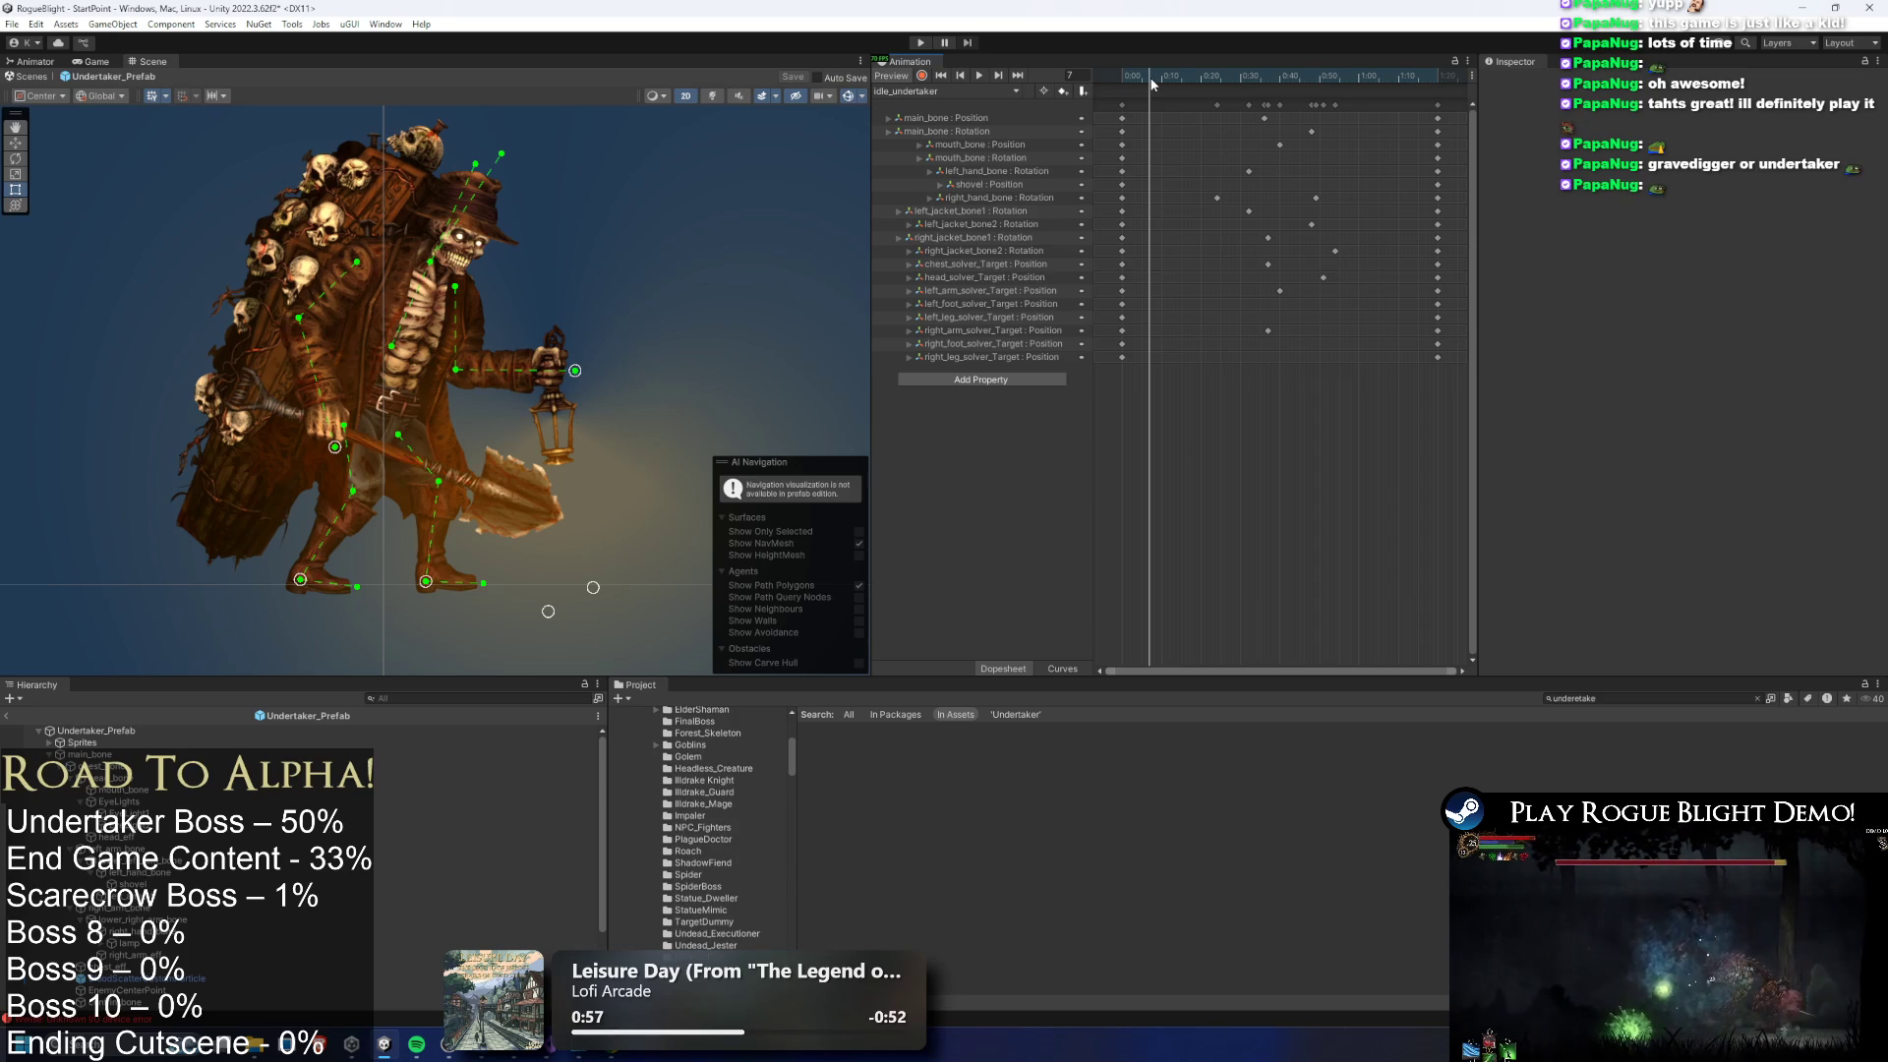
Select the Project search text, then open a new Google Chrome window
click(1628, 699)
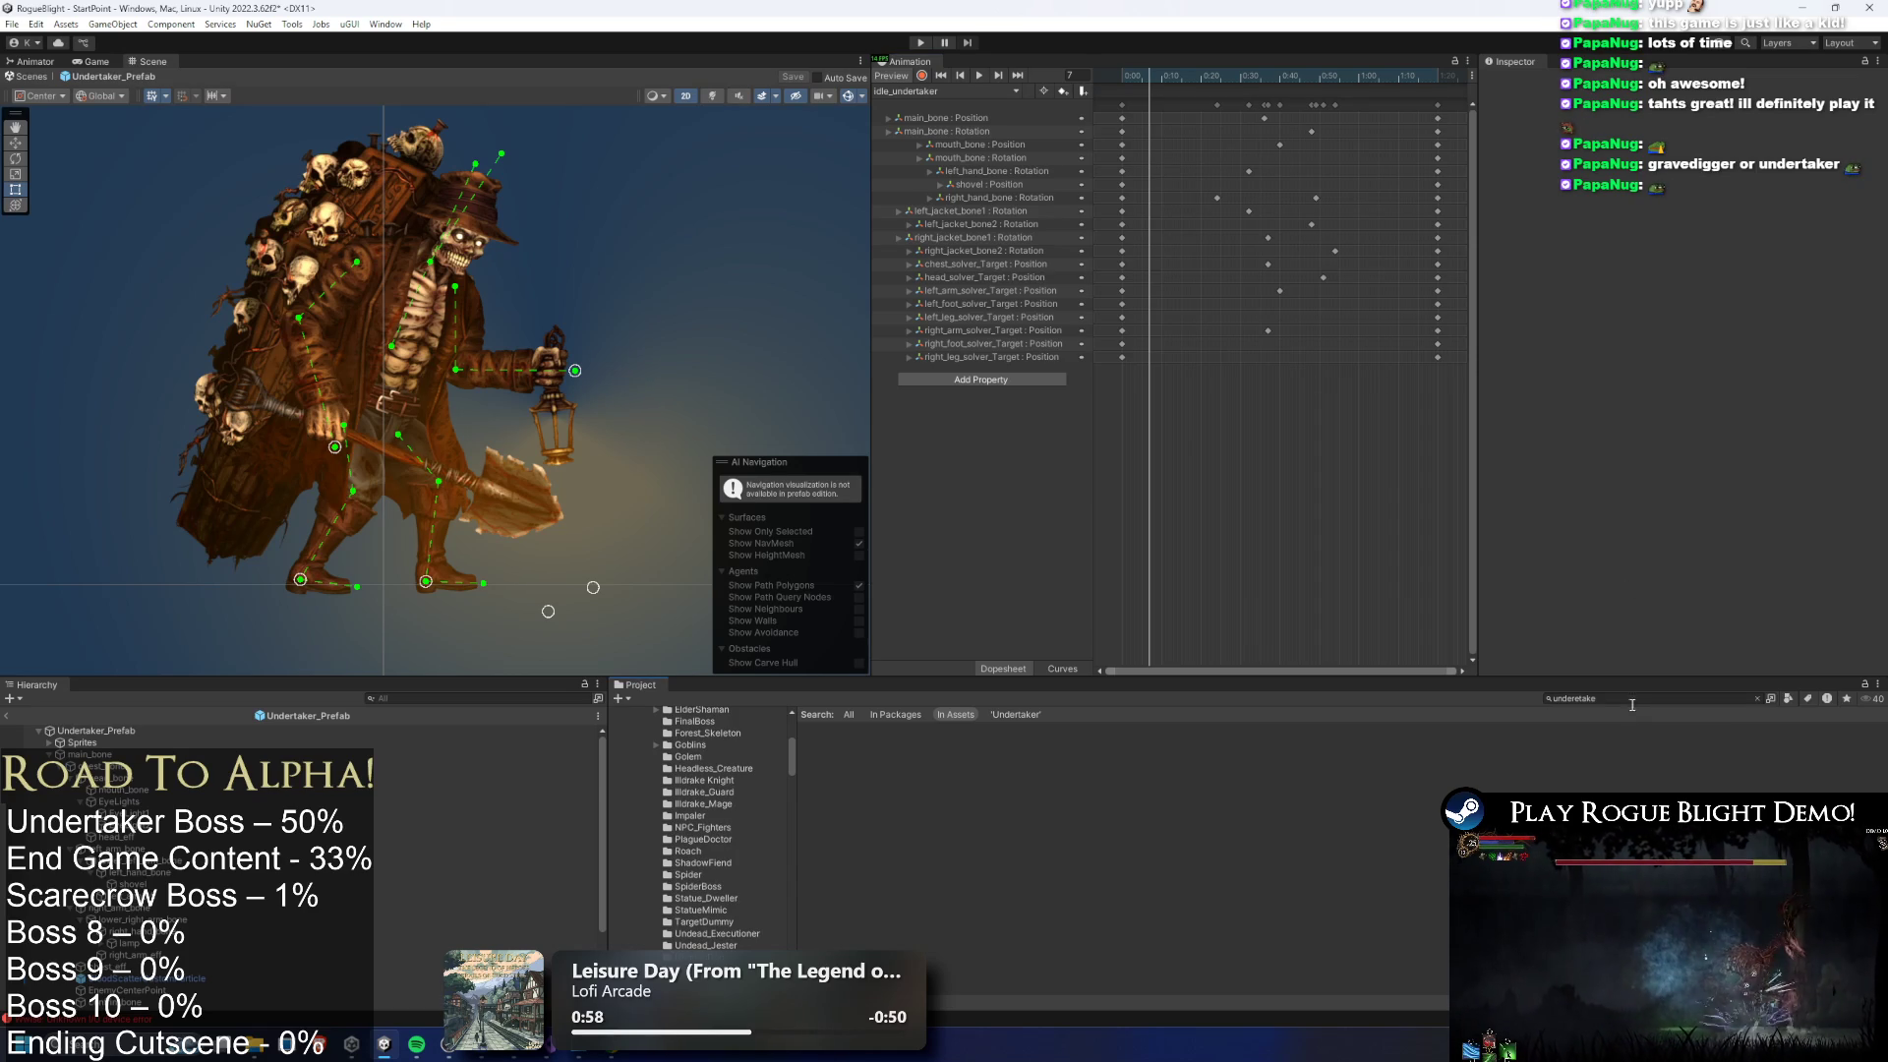
key(End)
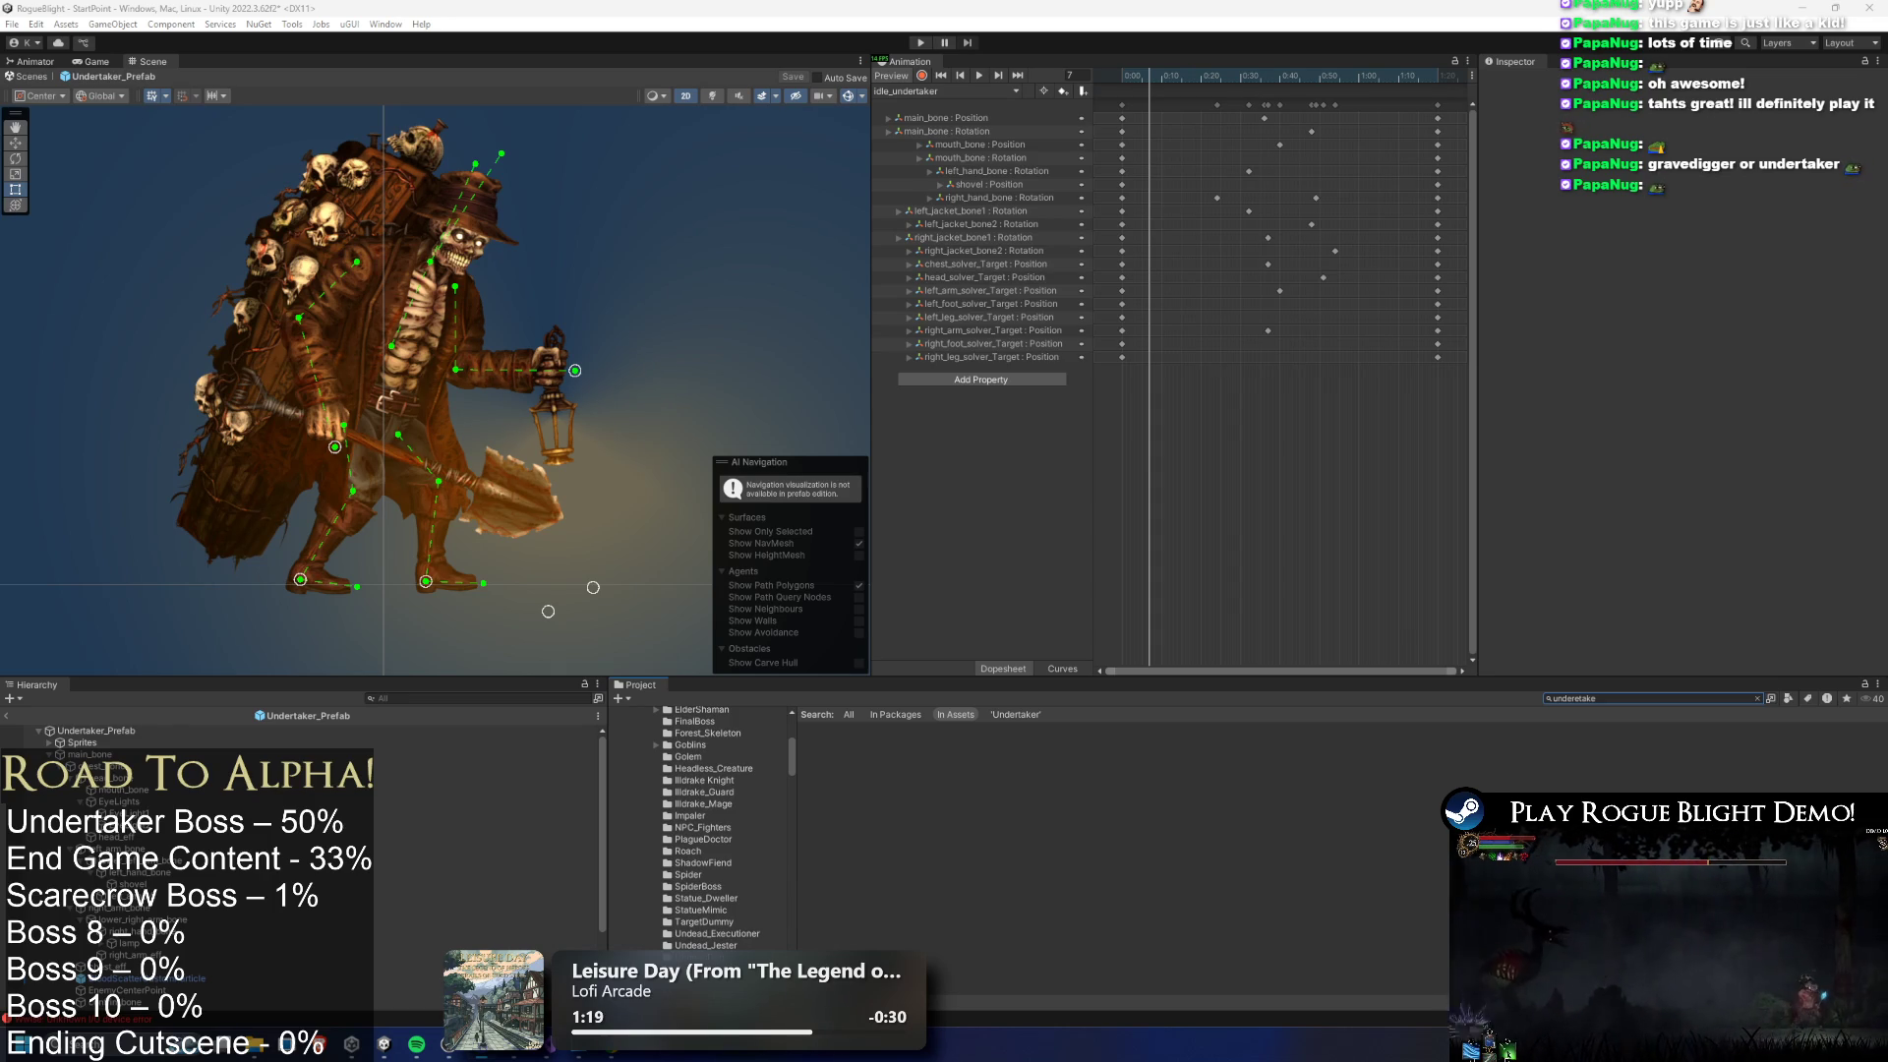
key(super)
click(337, 647)
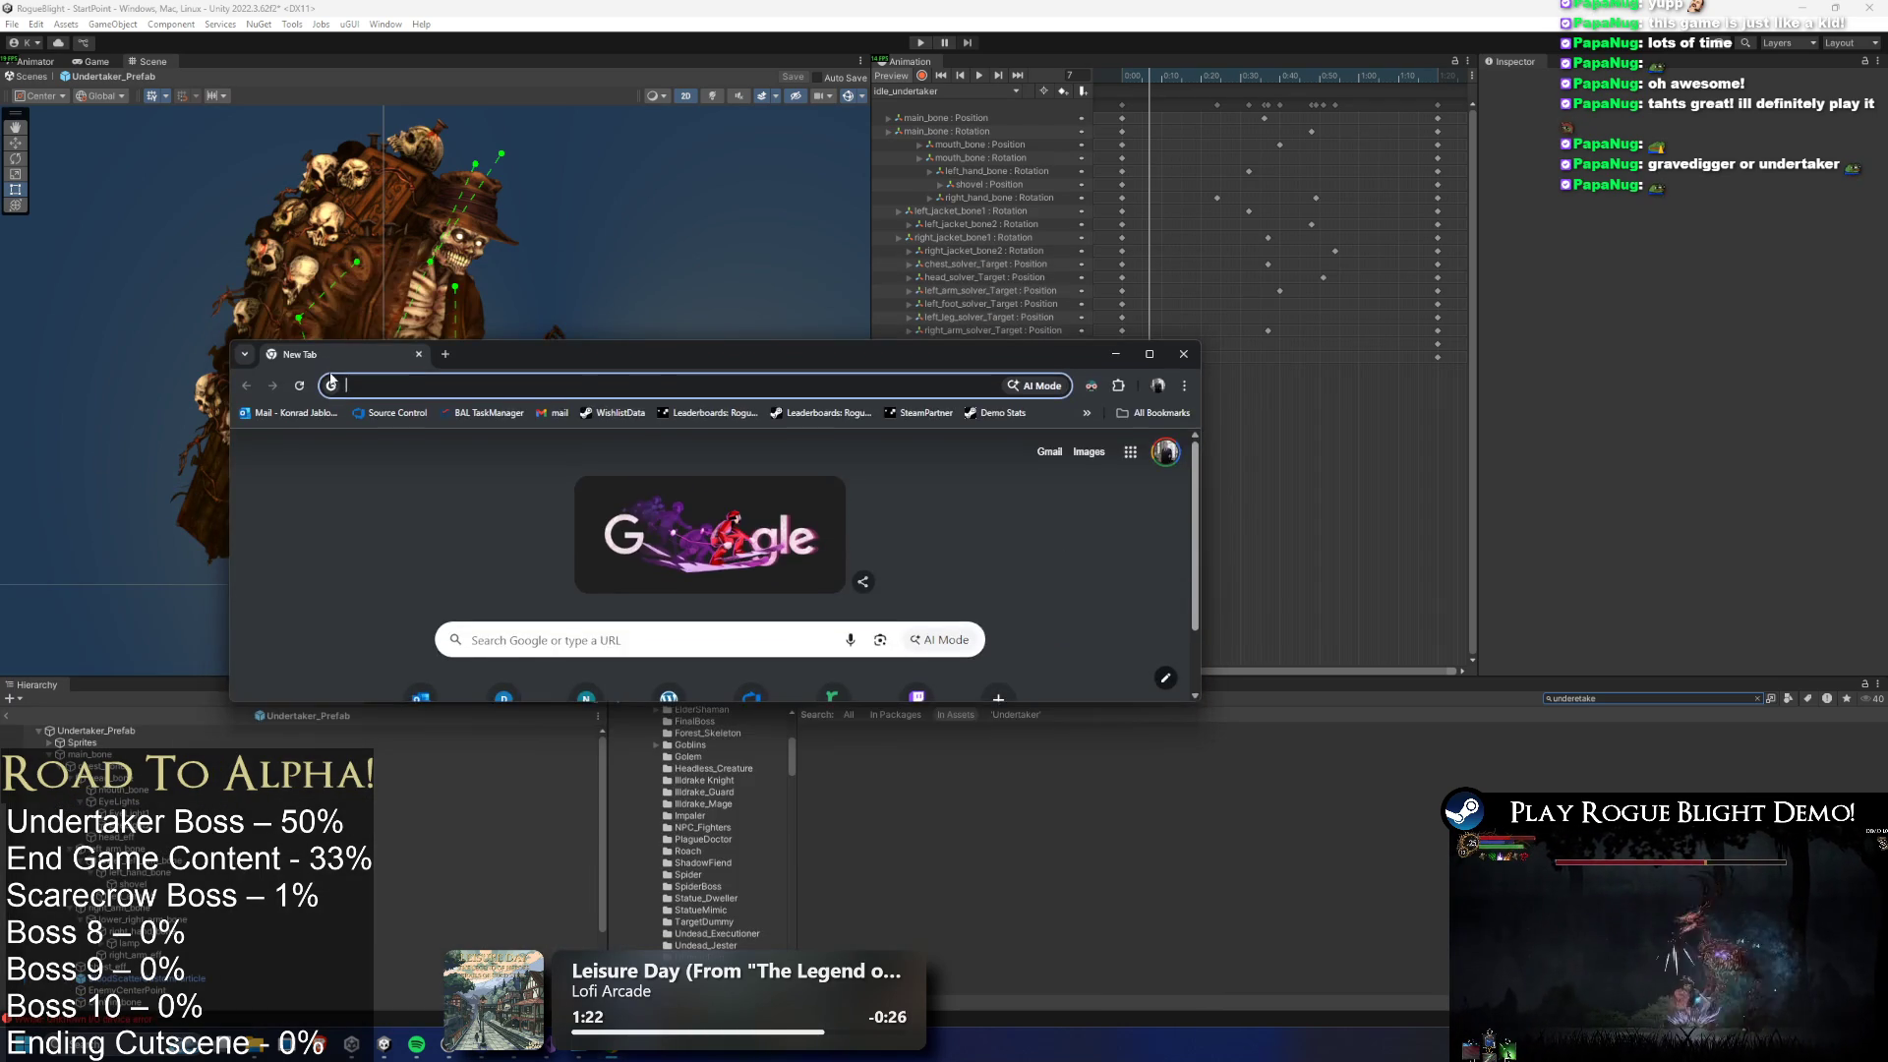
Close the stray Chrome windows and switch to the Bosses Google Sheets spreadsheet
key(ctrl+w)
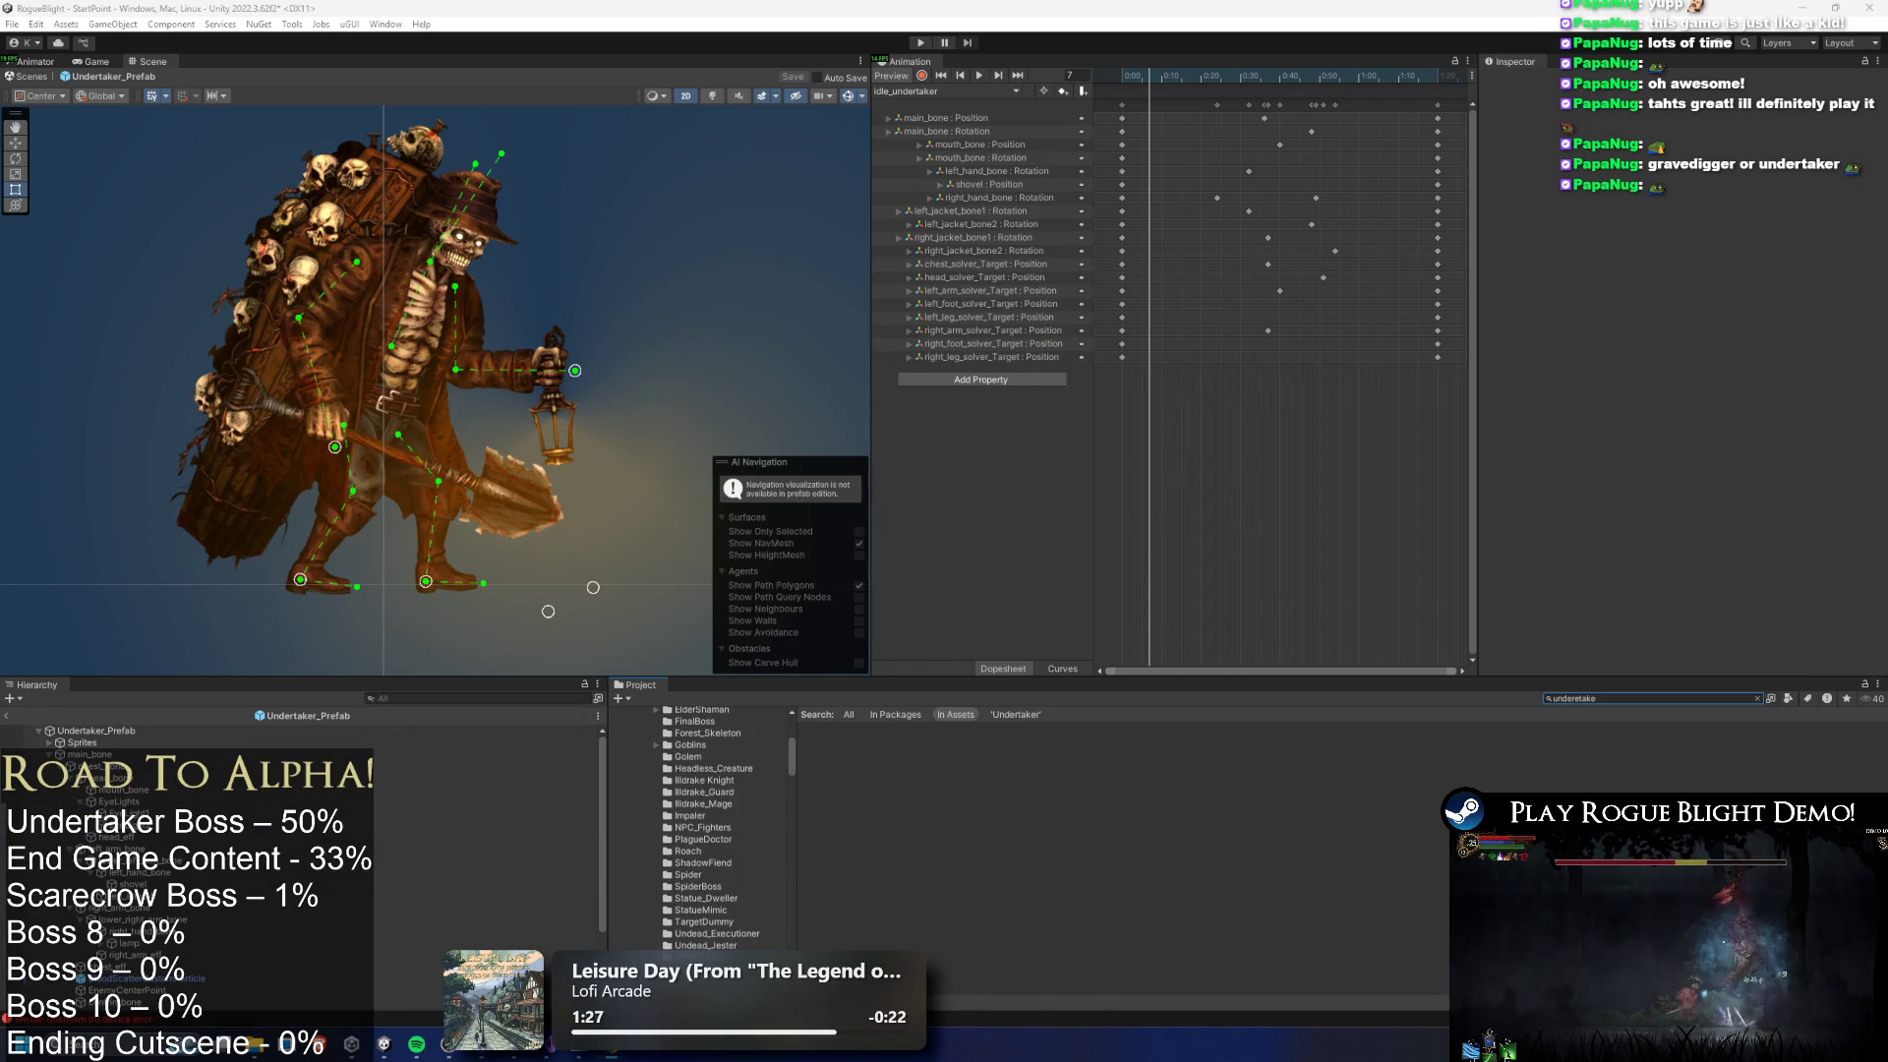
key(super)
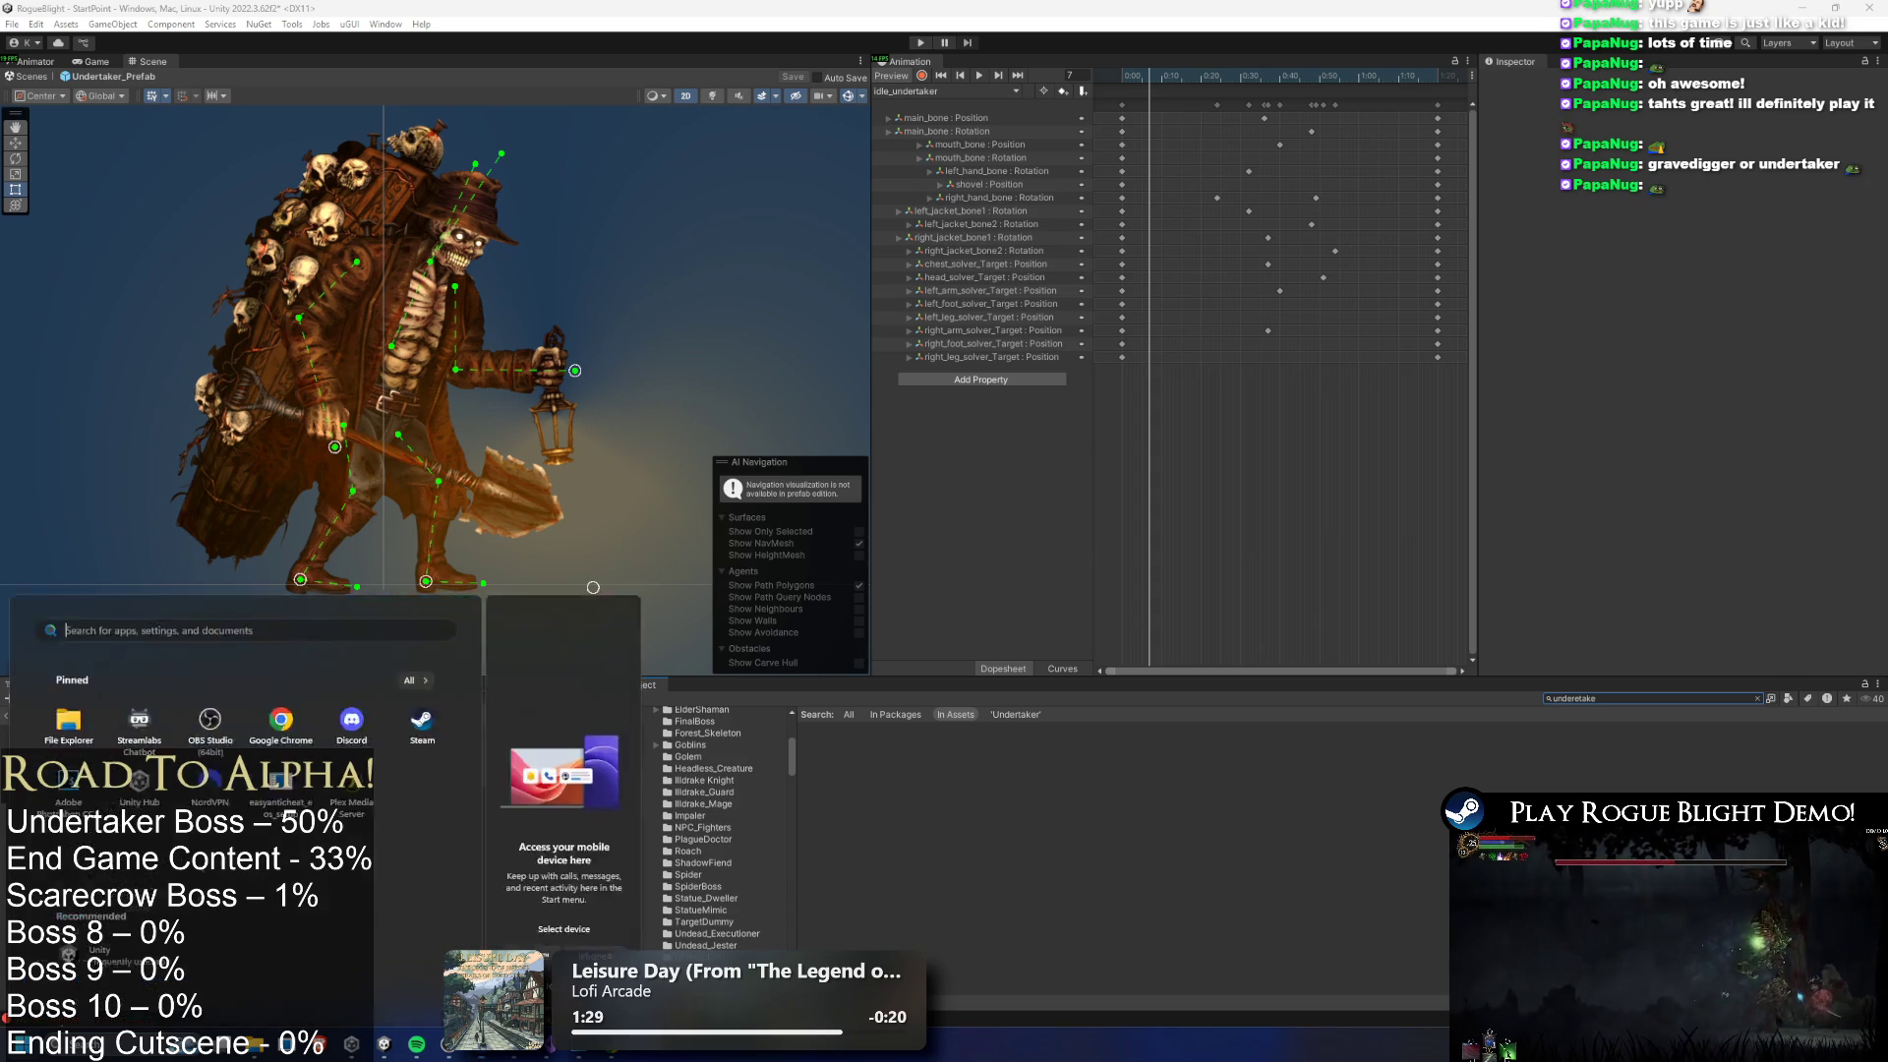
text(chrome)
key(Return)
key(ctrl+w)
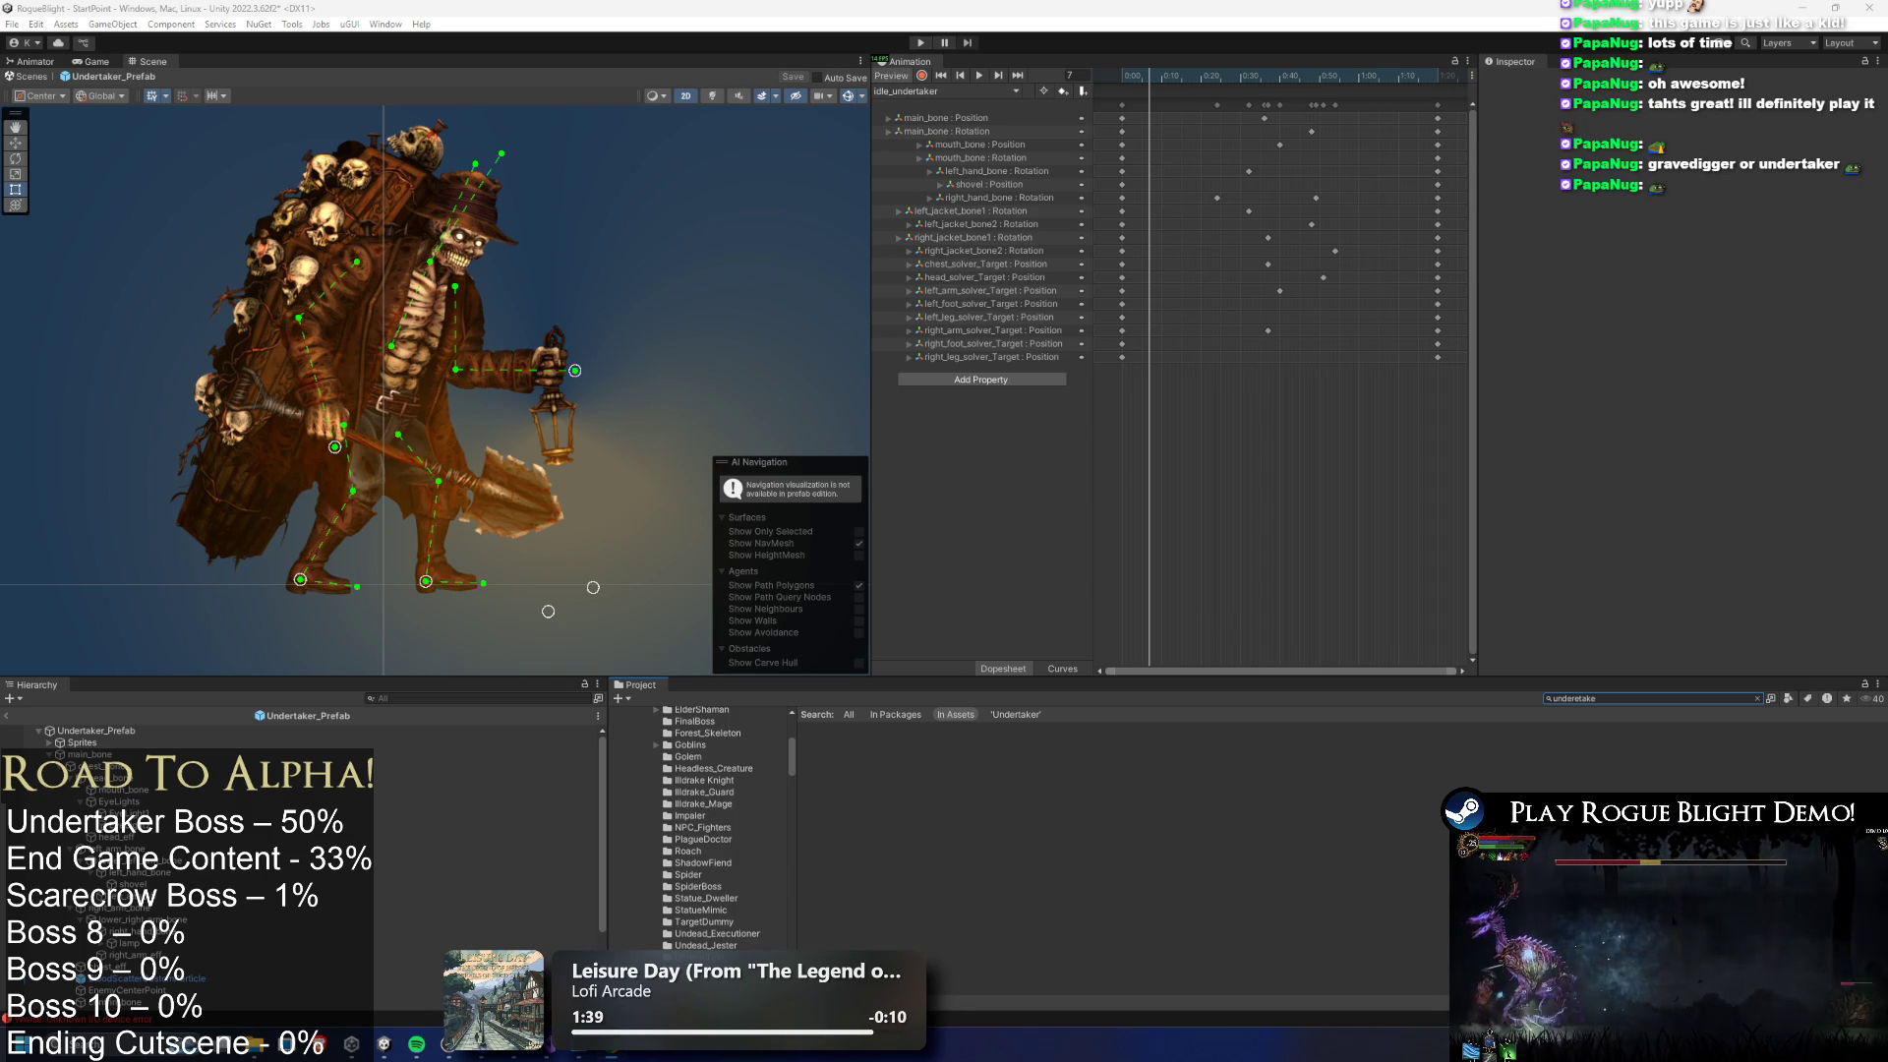
key(alt+Tab)
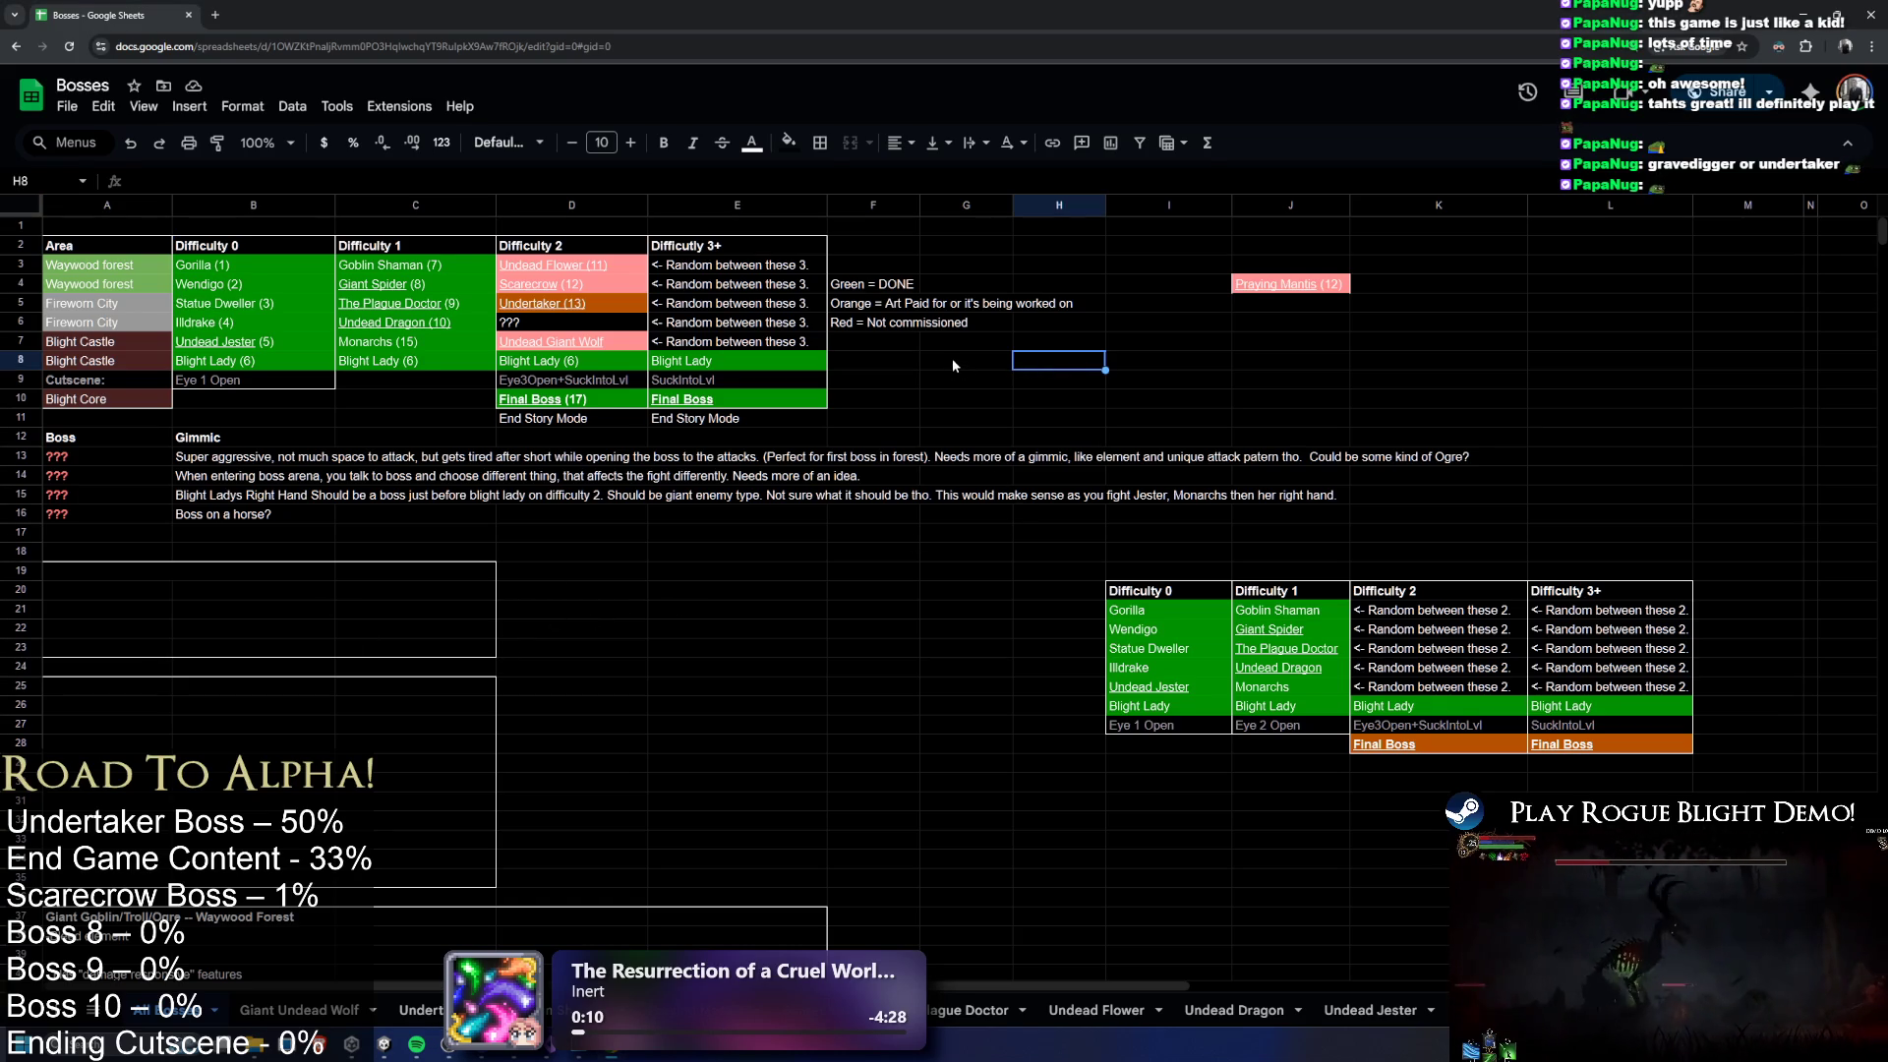
Follow the Scarecrow (12) link in D4 and scroll through the Scarecrow/Dummy design tab
click(562, 287)
click(580, 317)
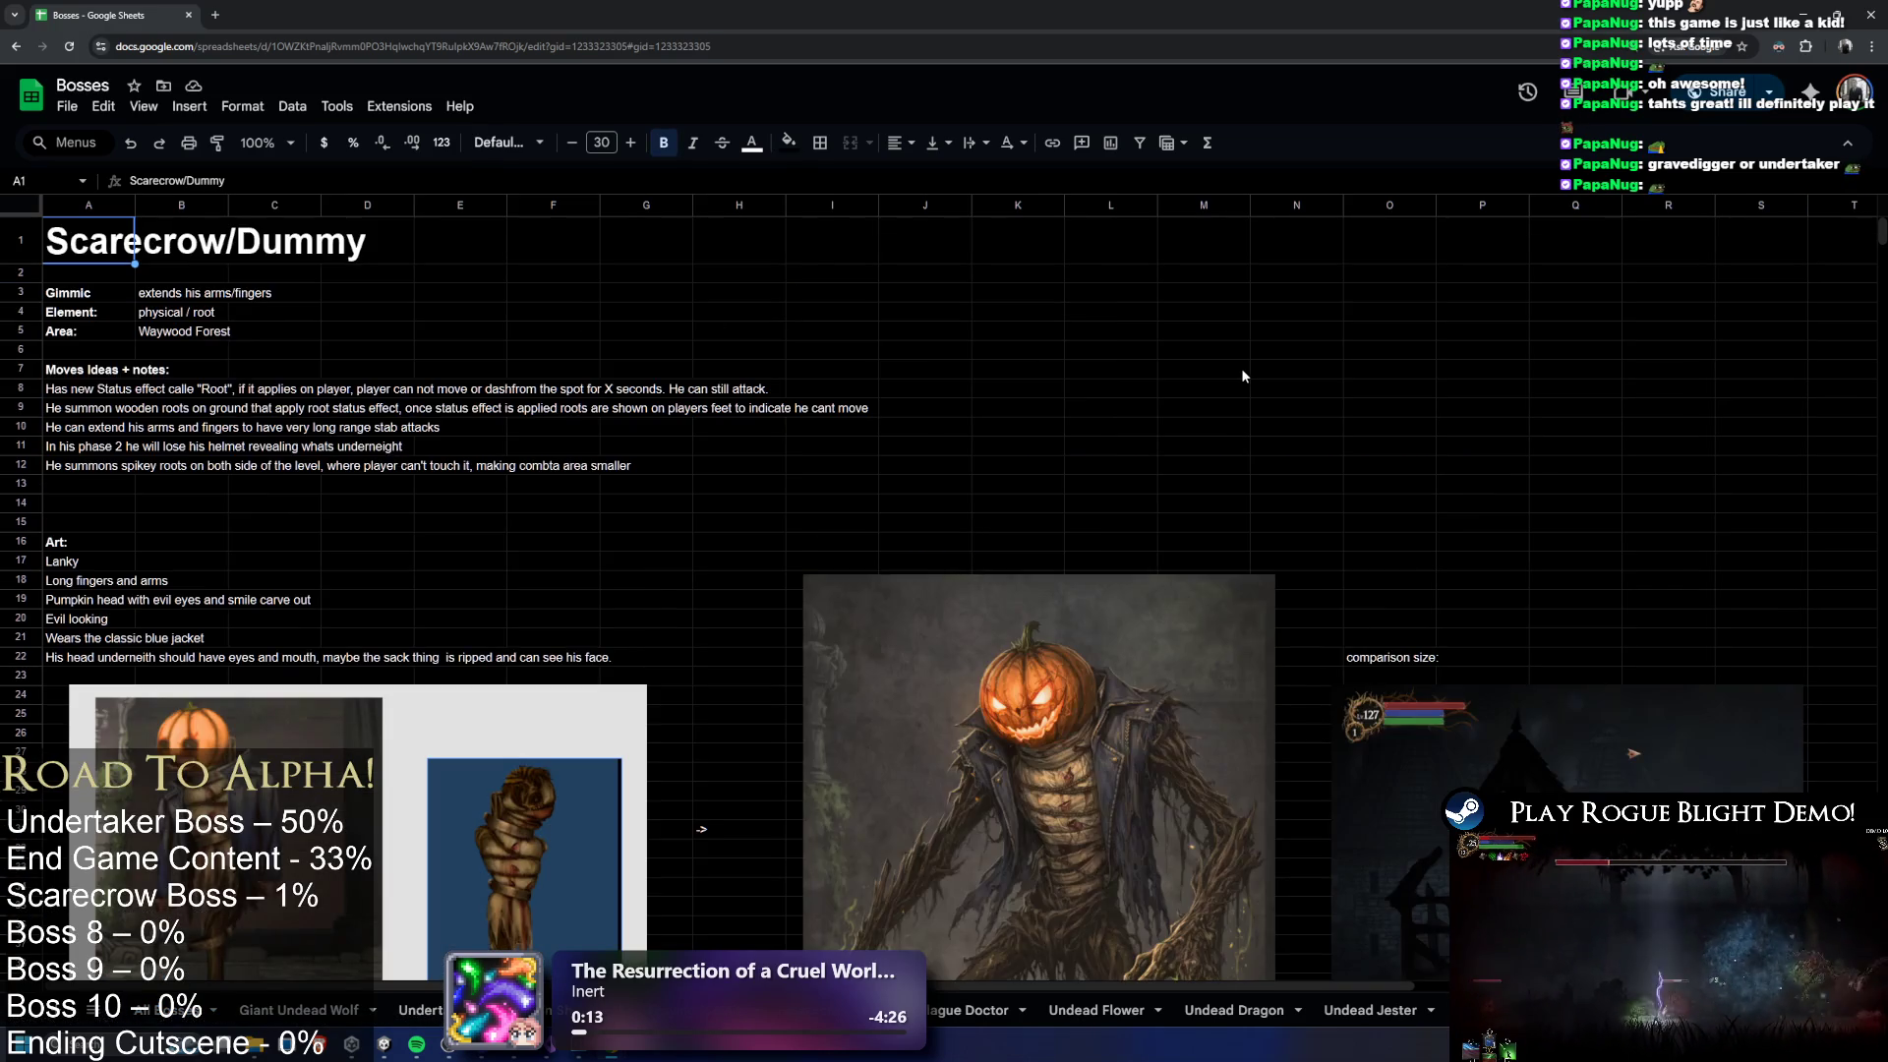
scroll(1229, 413, down, 5)
scroll(1257, 516, up, 3)
scroll(1178, 505, down, 3)
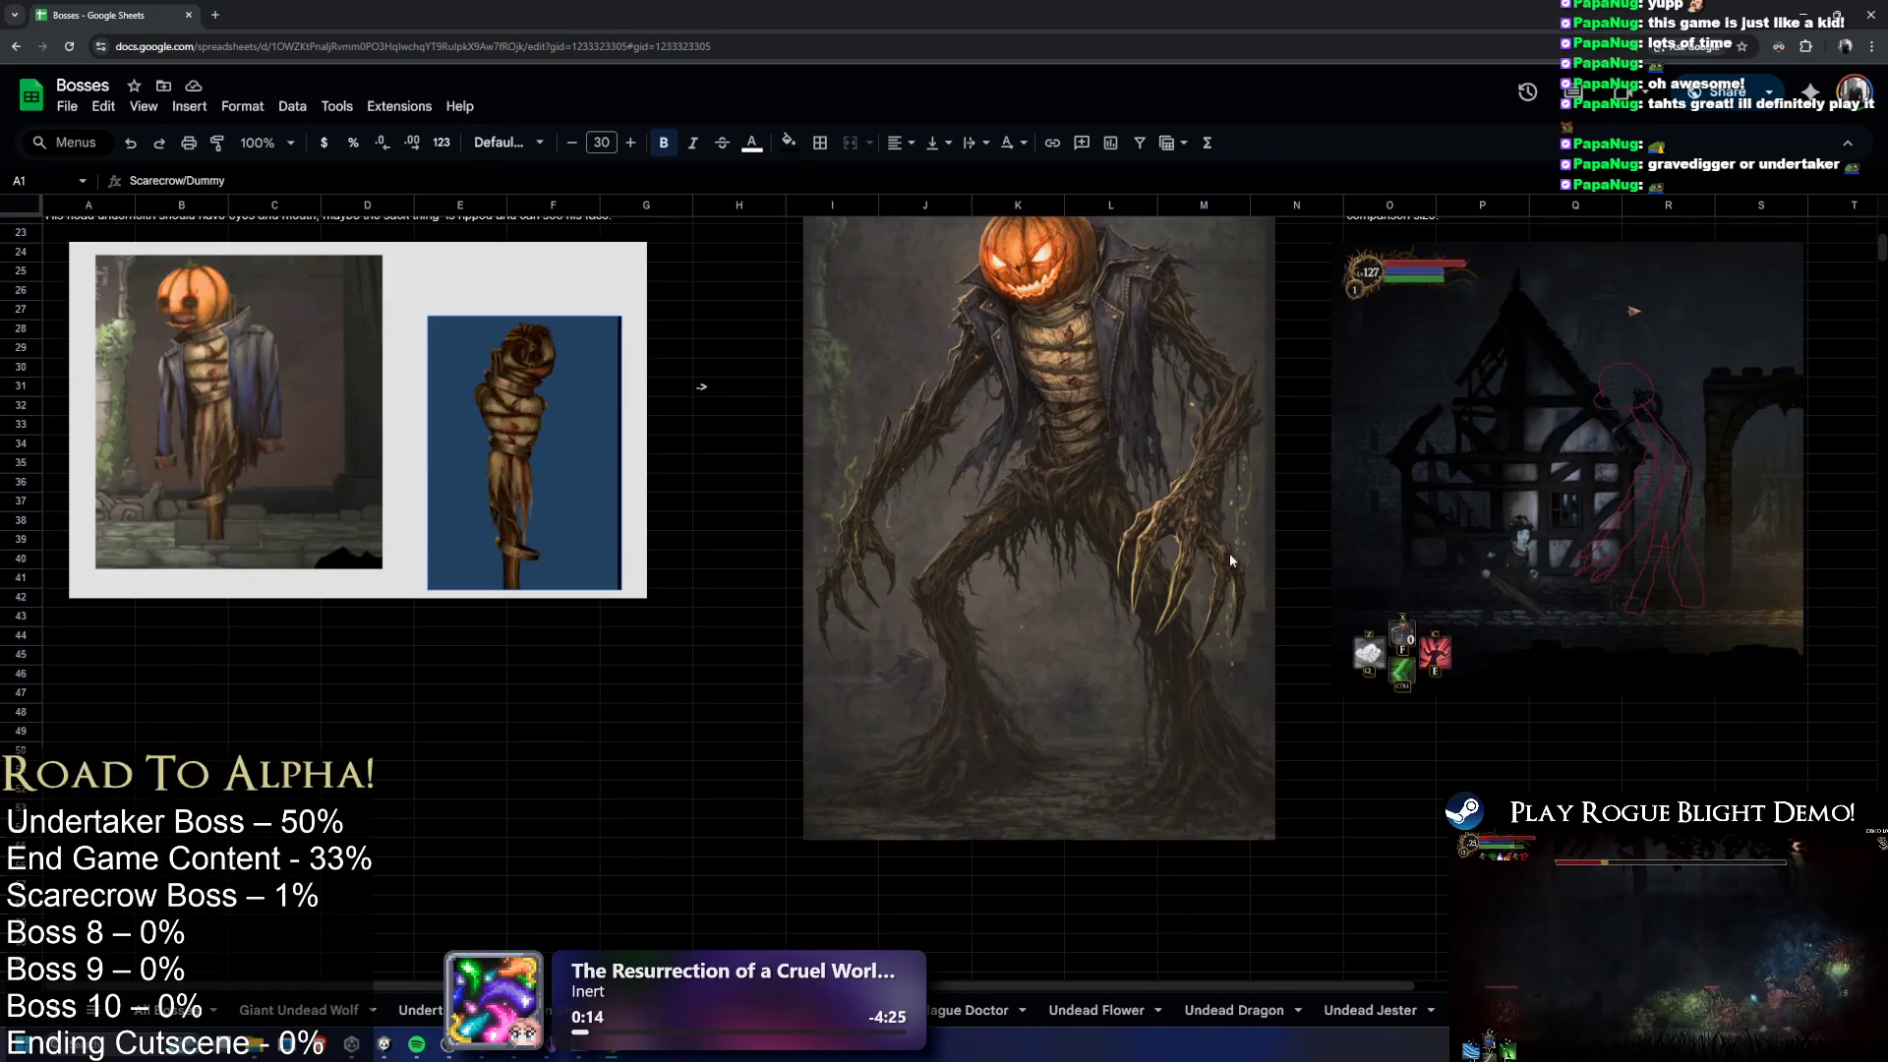
scroll(1285, 531, up, 10)
scroll(1308, 498, down, 4)
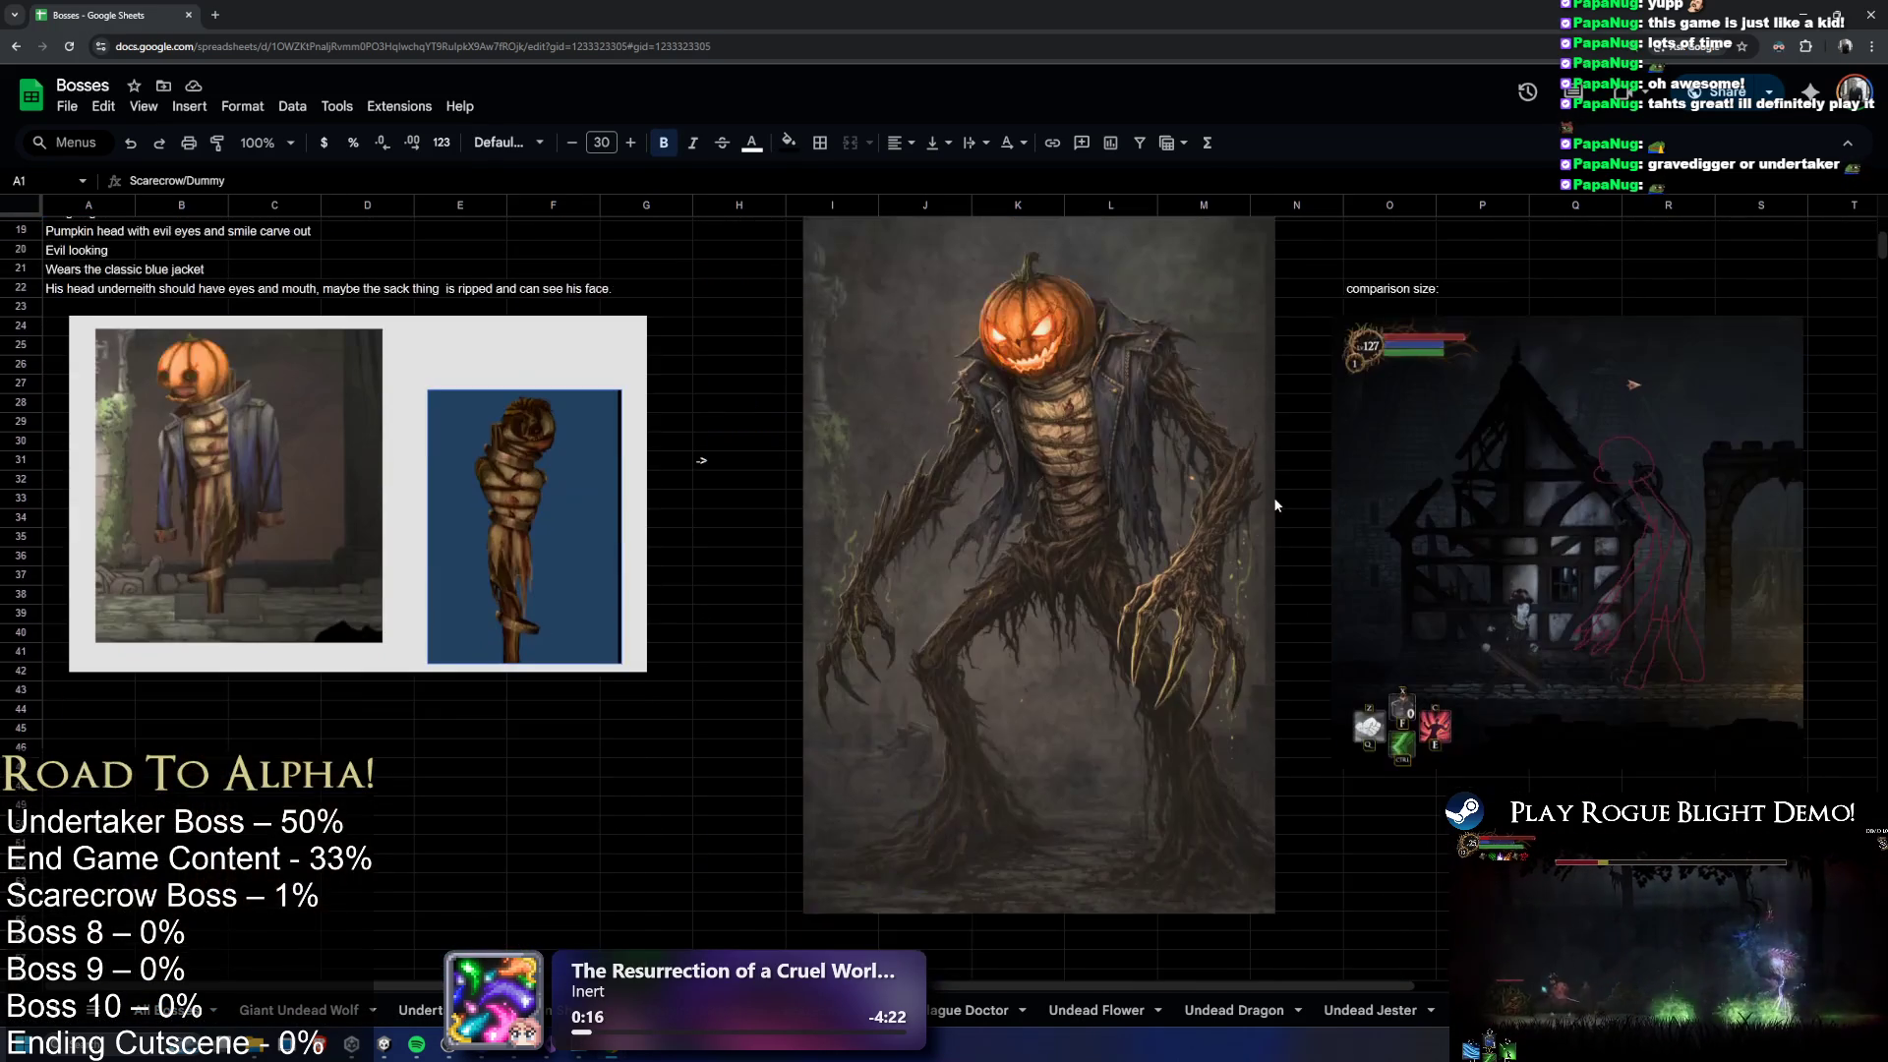
scroll(1273, 497, up, 4)
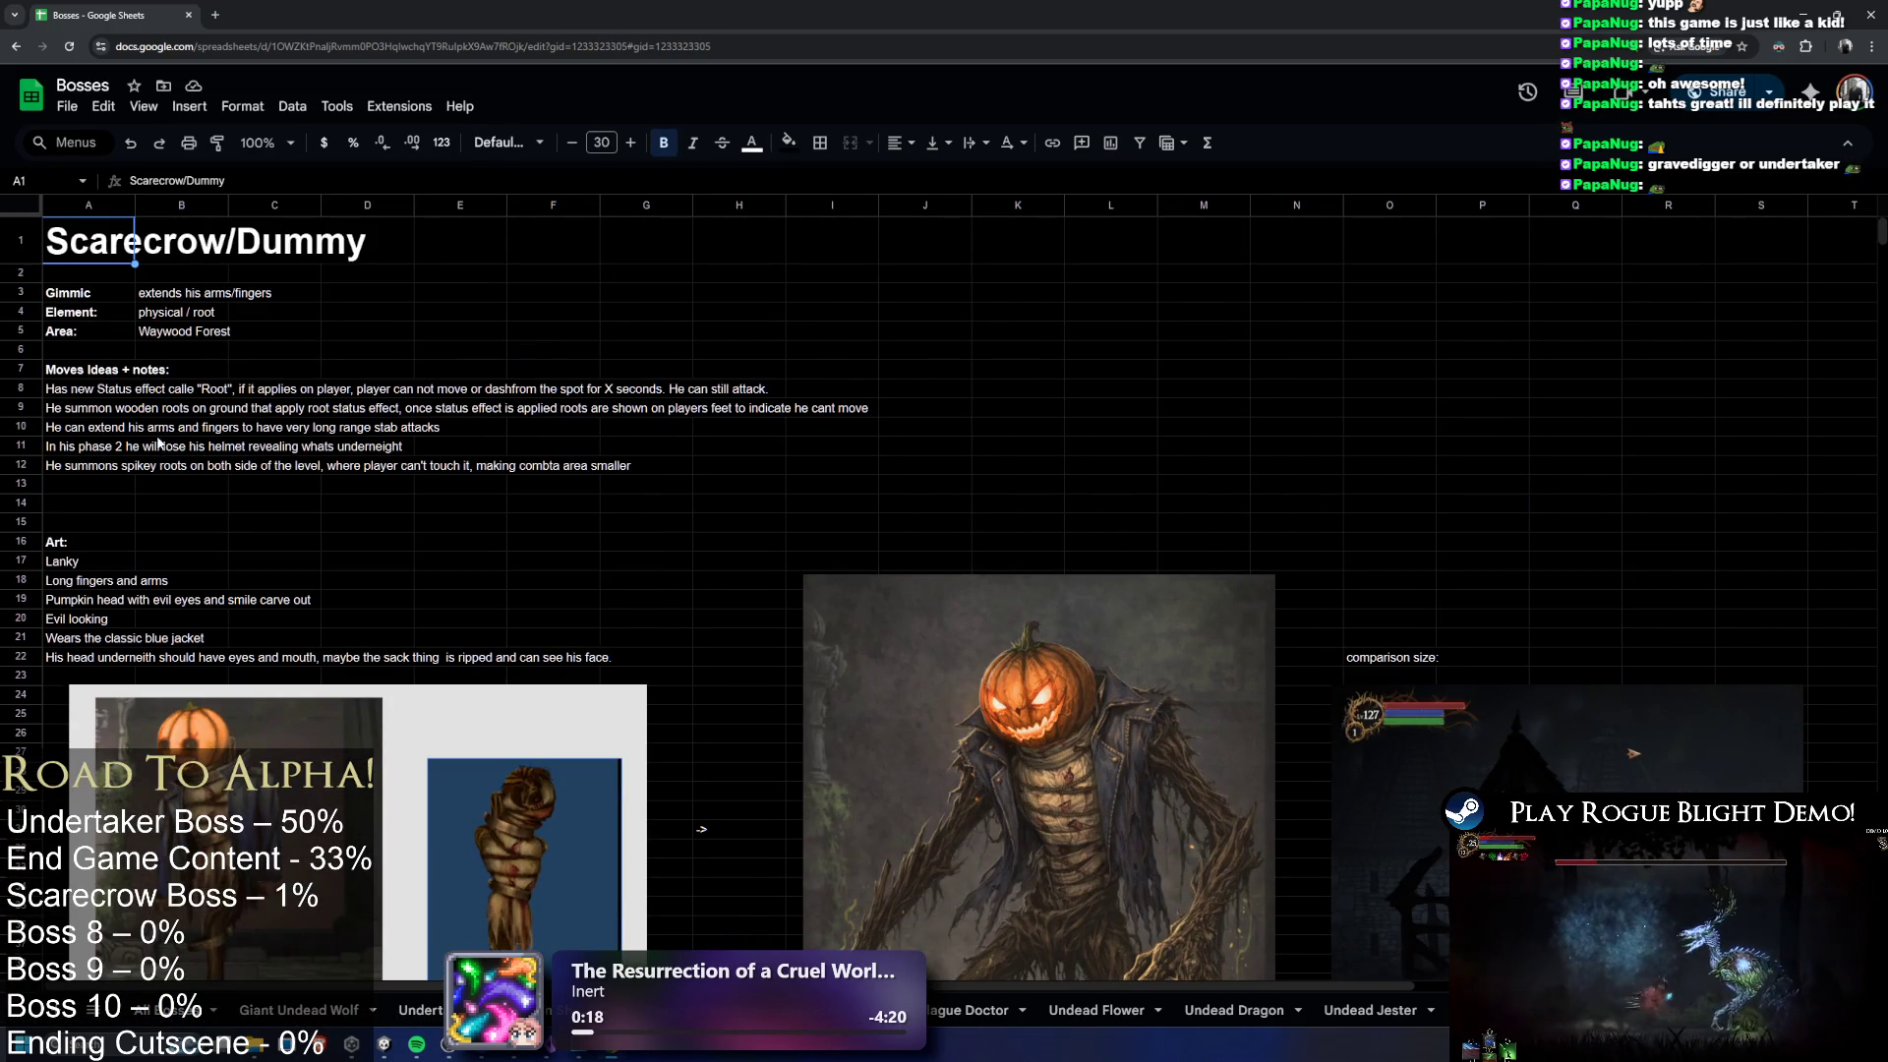
scroll(295, 492, down, 3)
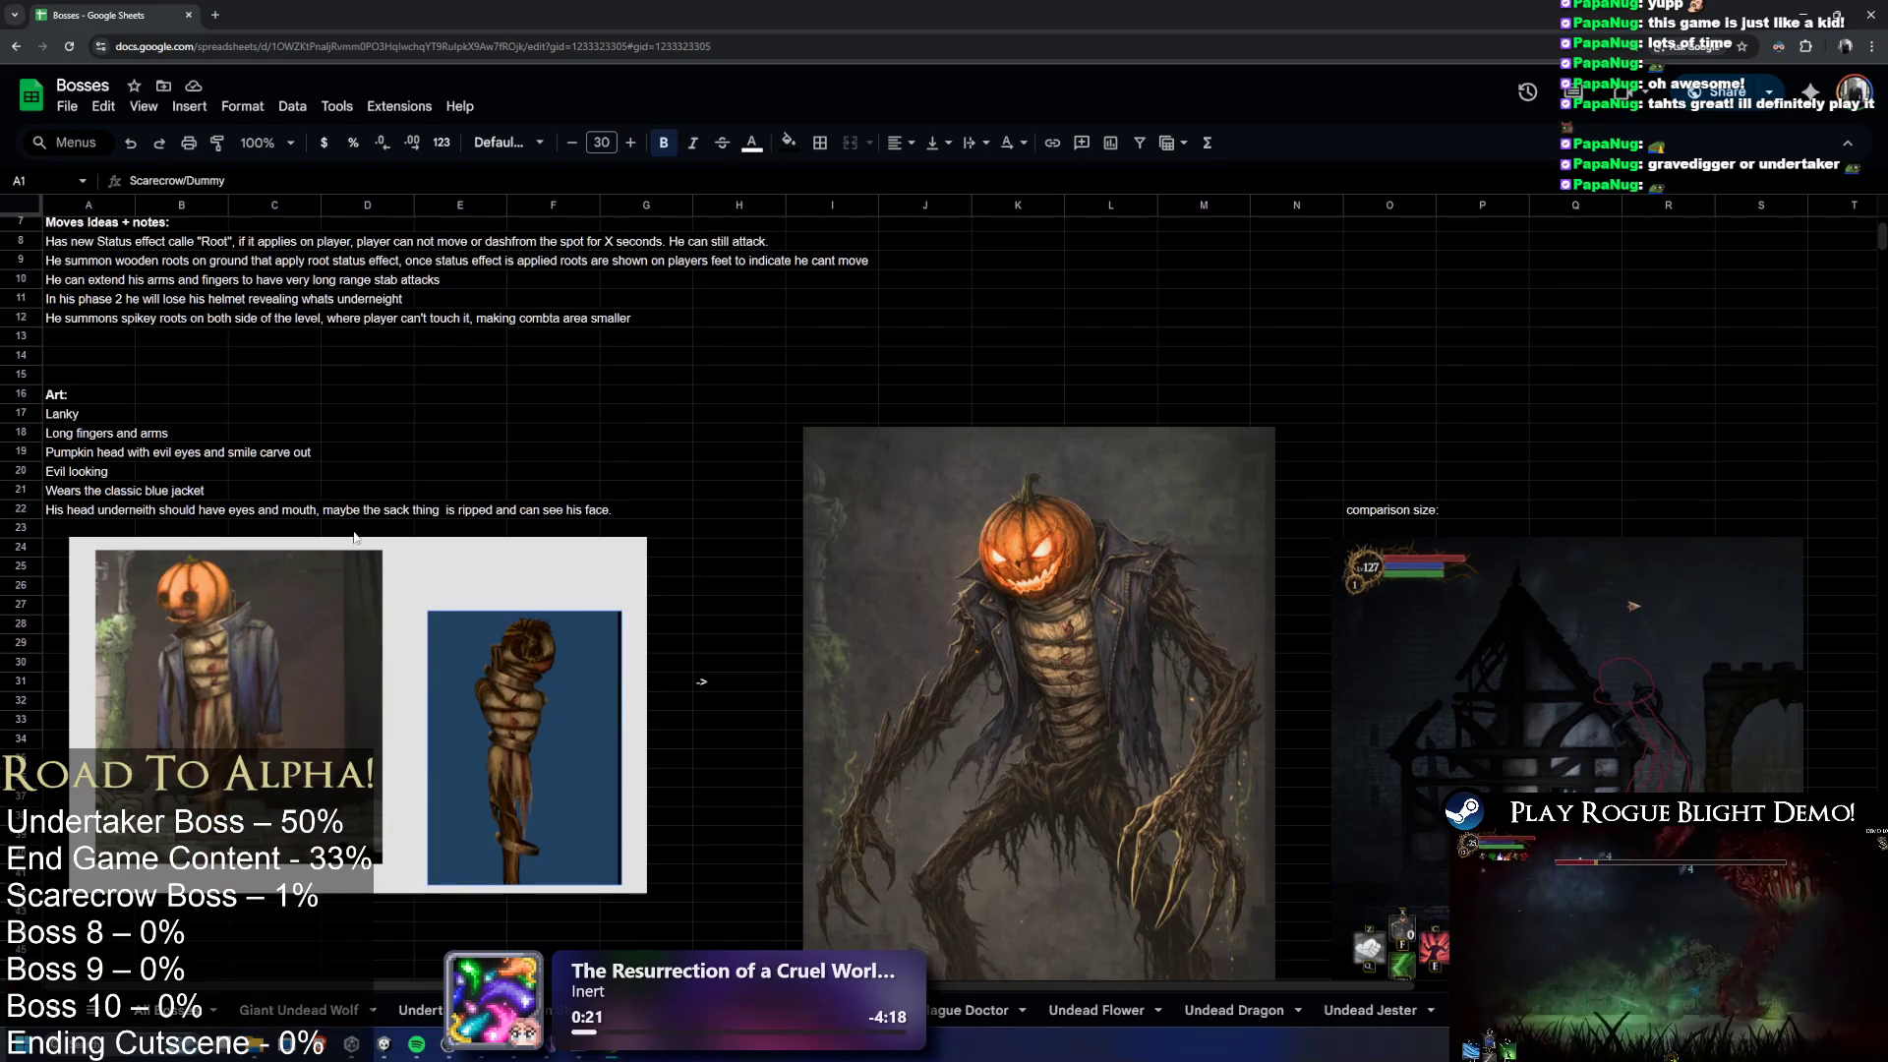
scroll(358, 531, up, 3)
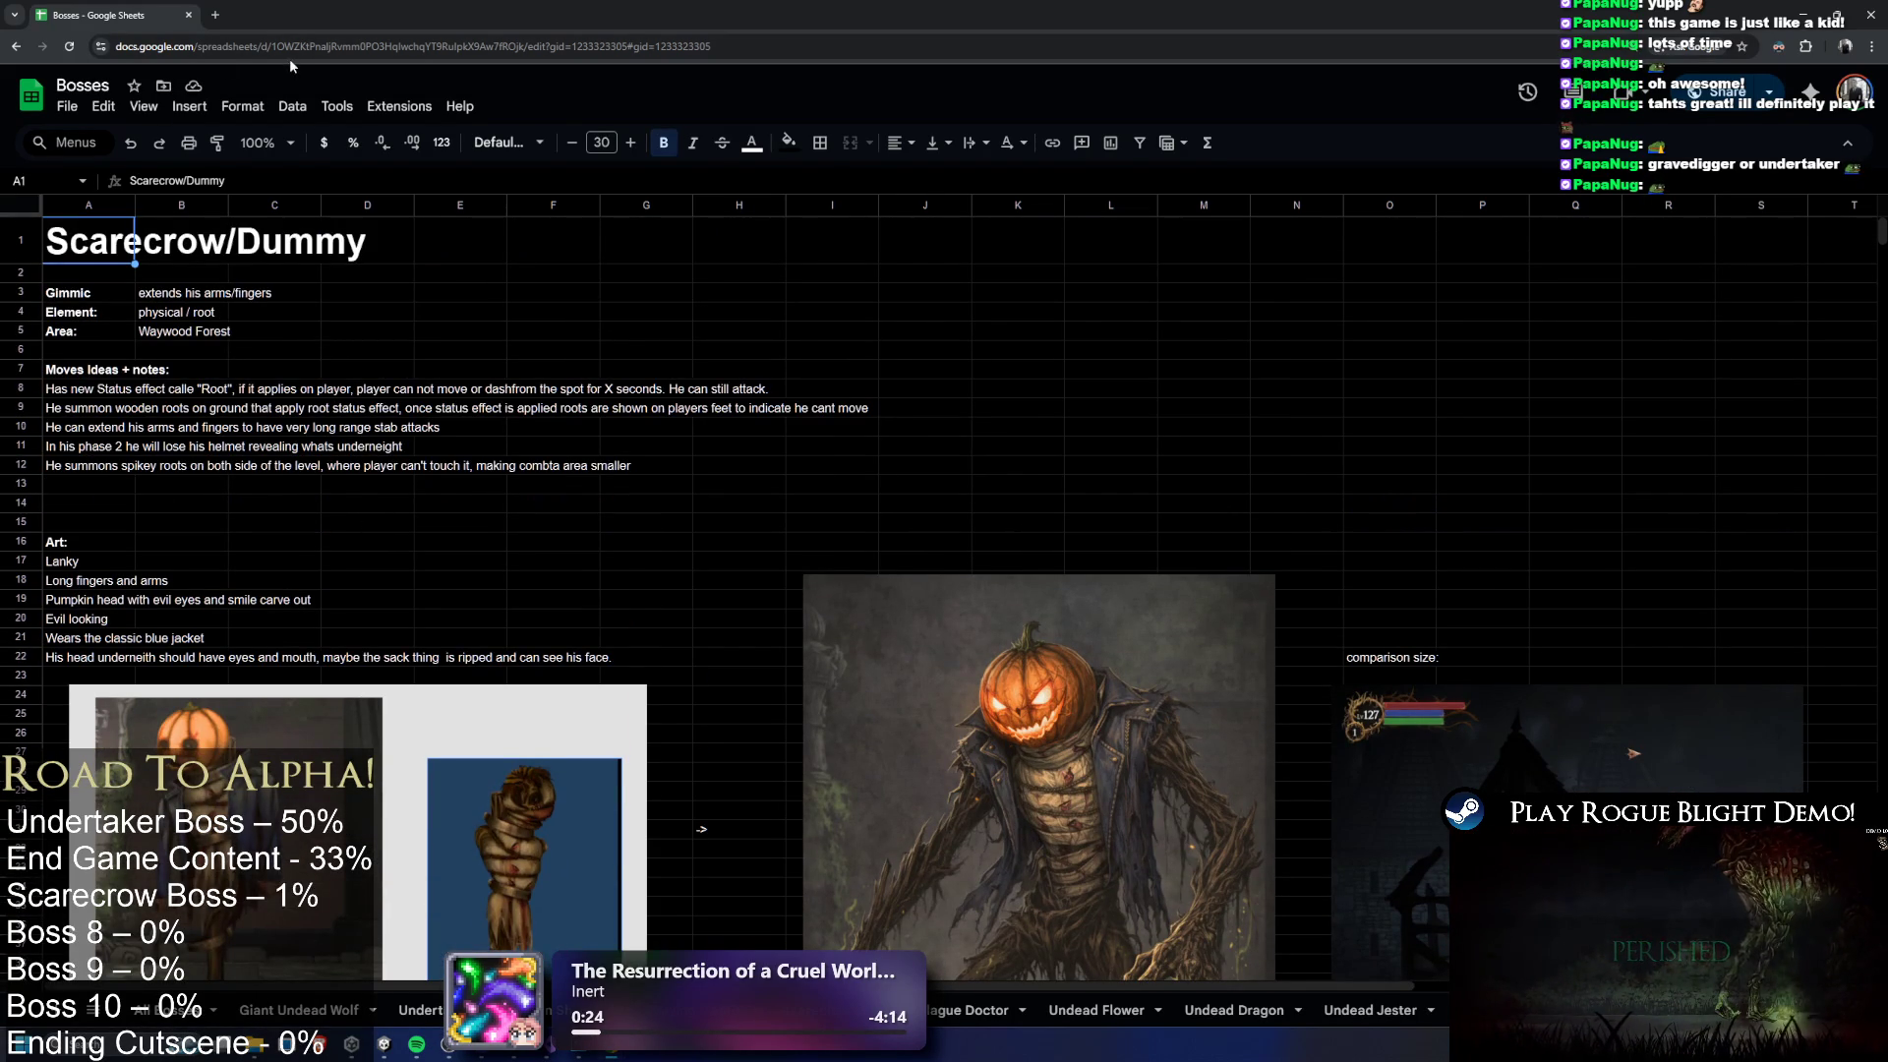
Select cell E4 and the sheet's web address, then return to the Unity editor
click(454, 306)
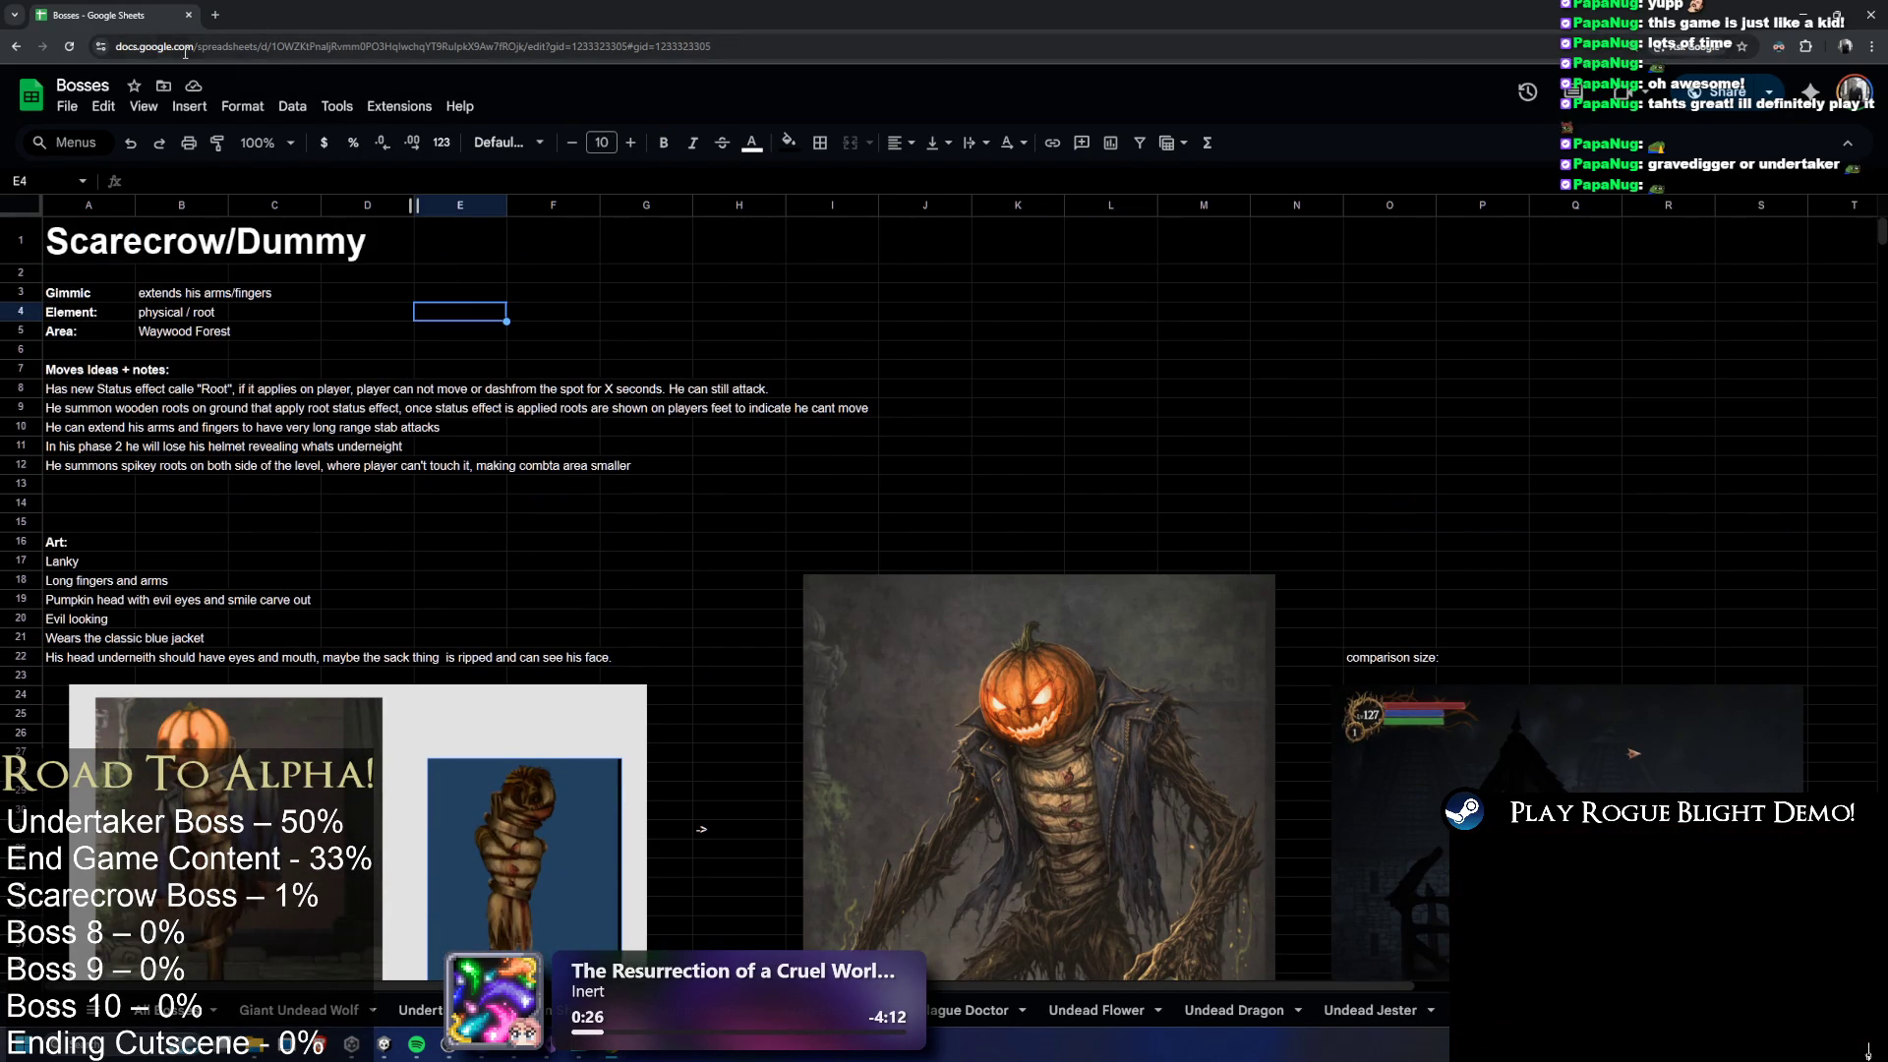
click(143, 46)
key(Escape)
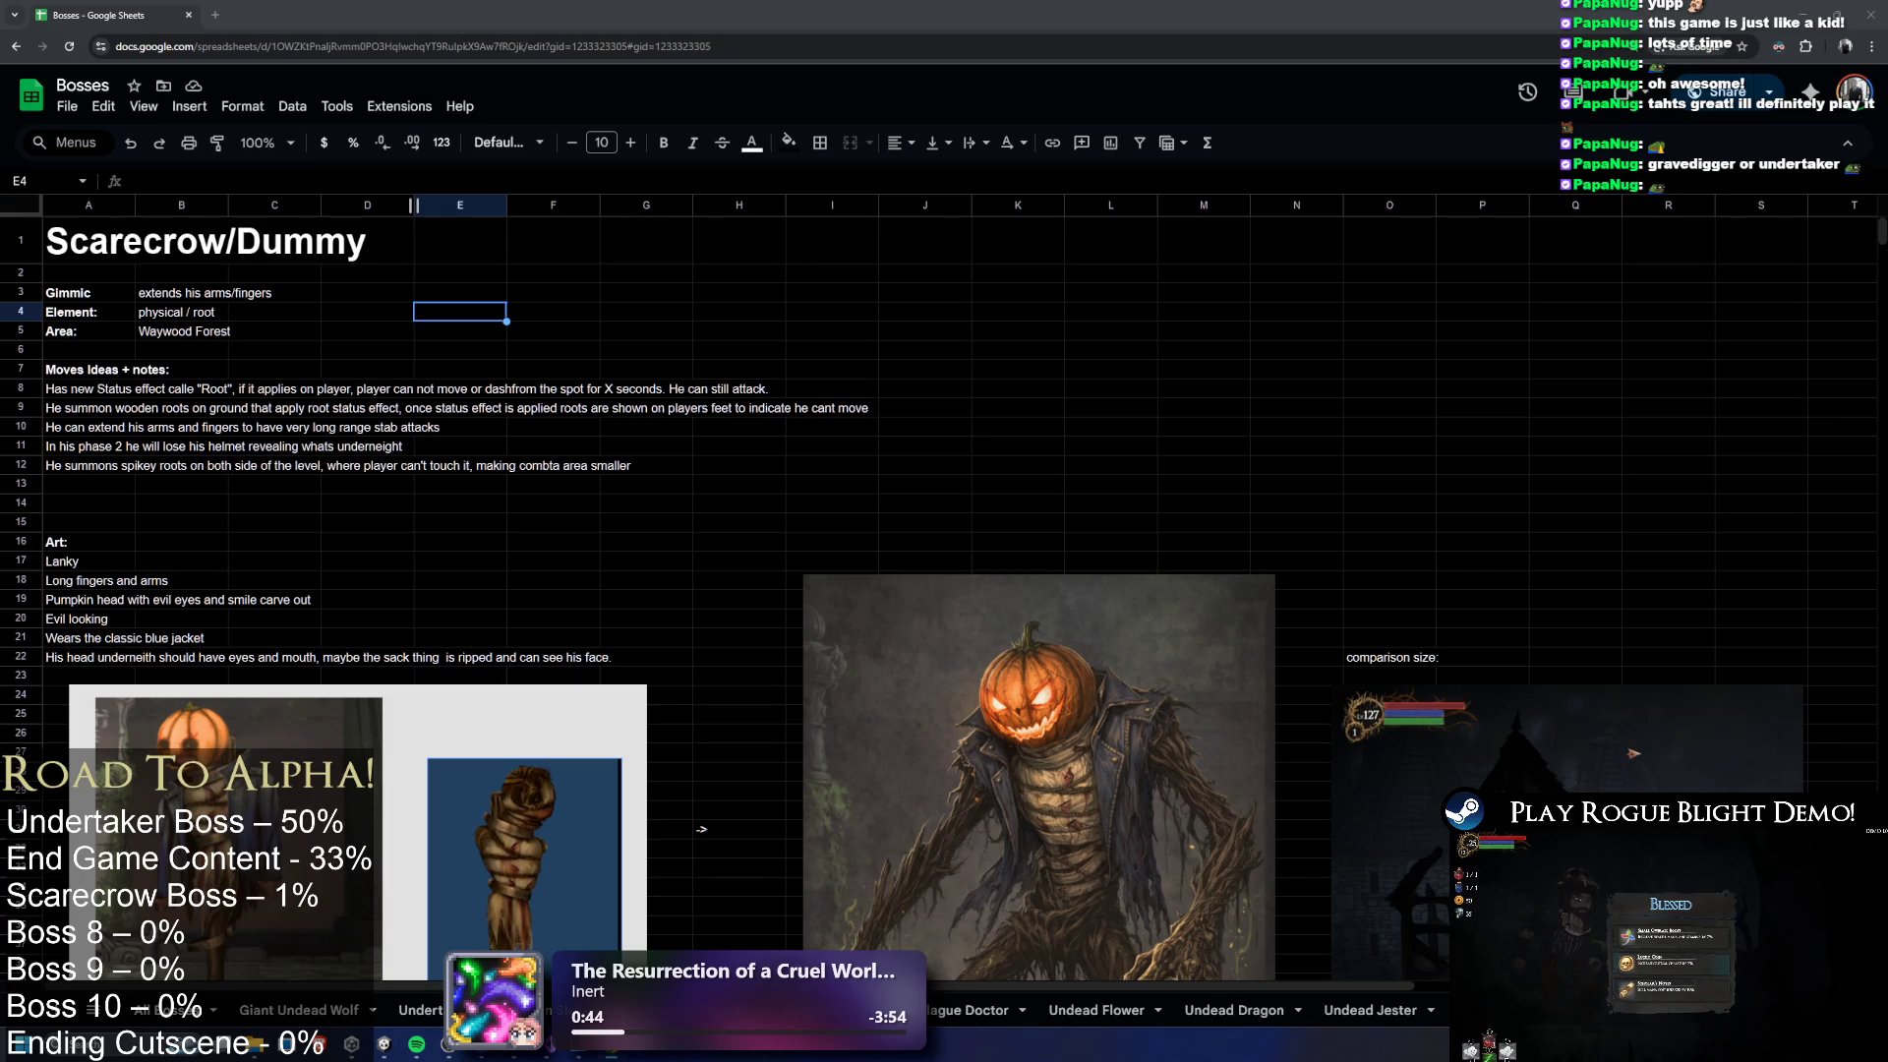
scroll(967, 350, down, 3)
scroll(1033, 298, up, 3)
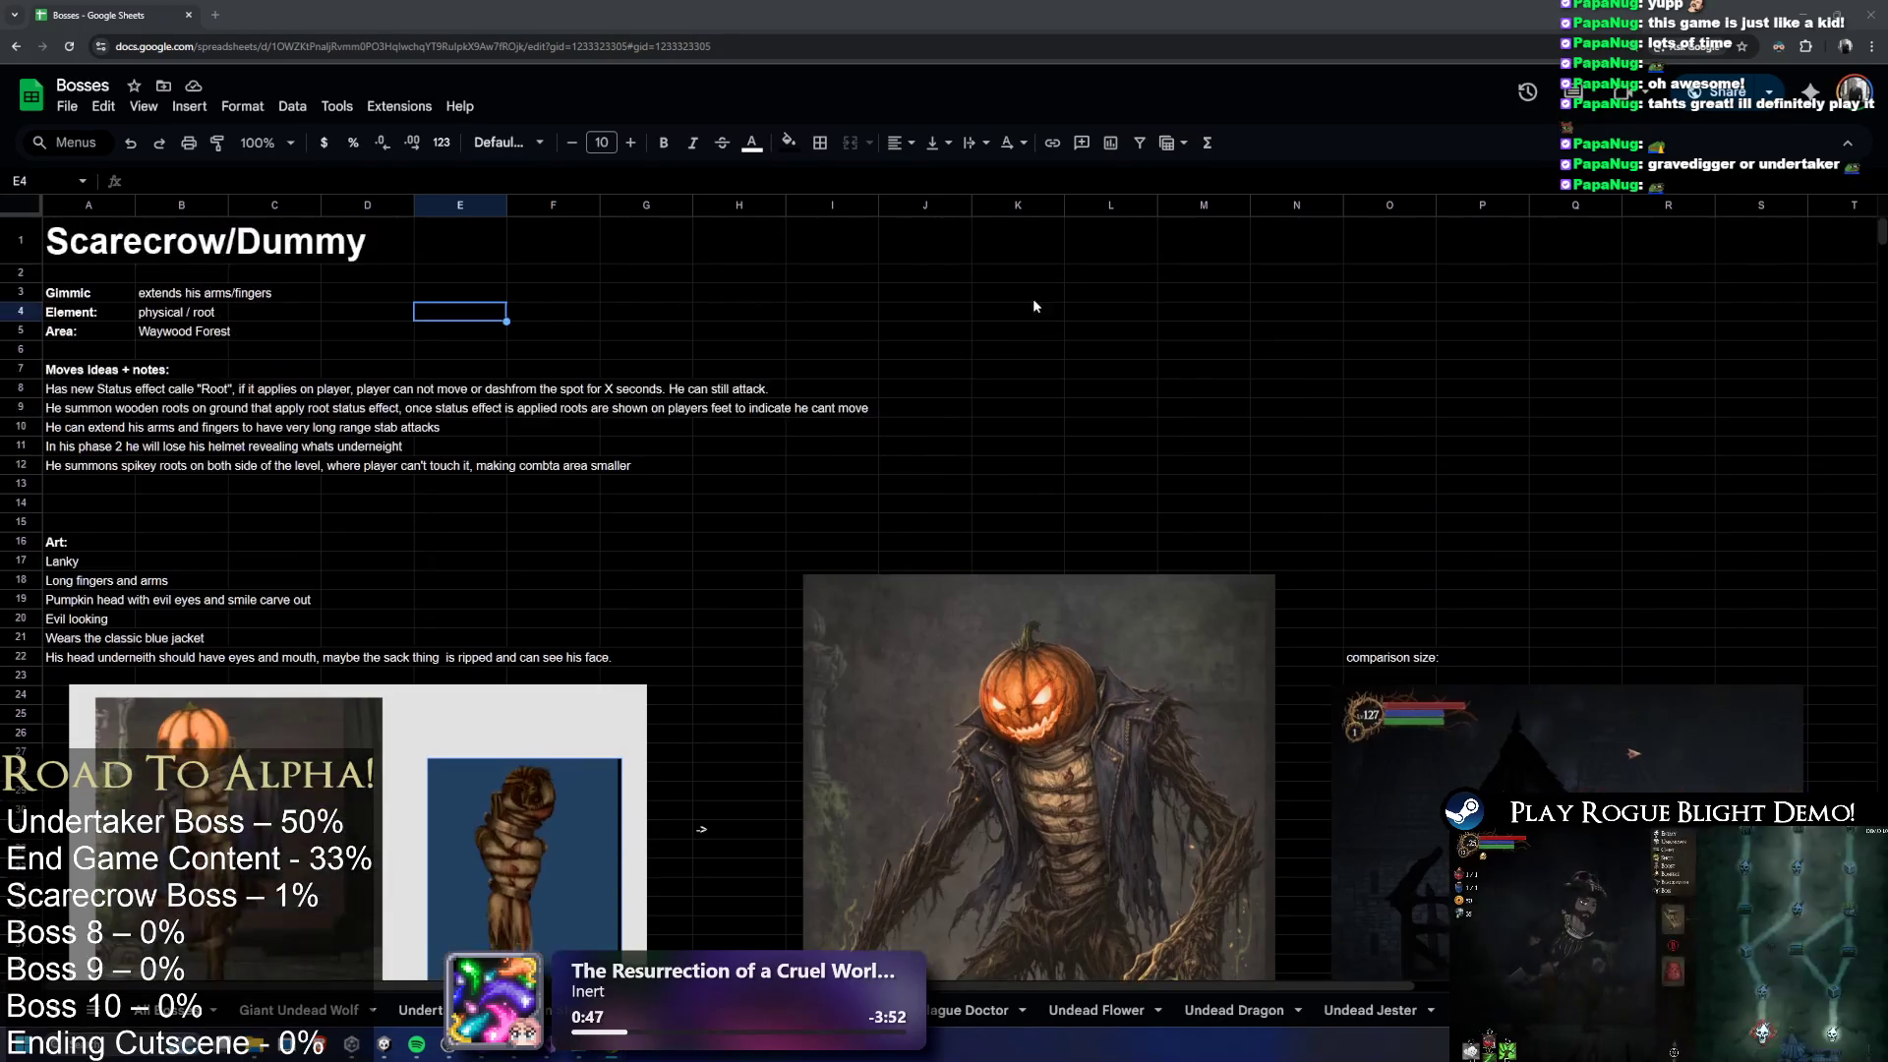
key(alt+Tab)
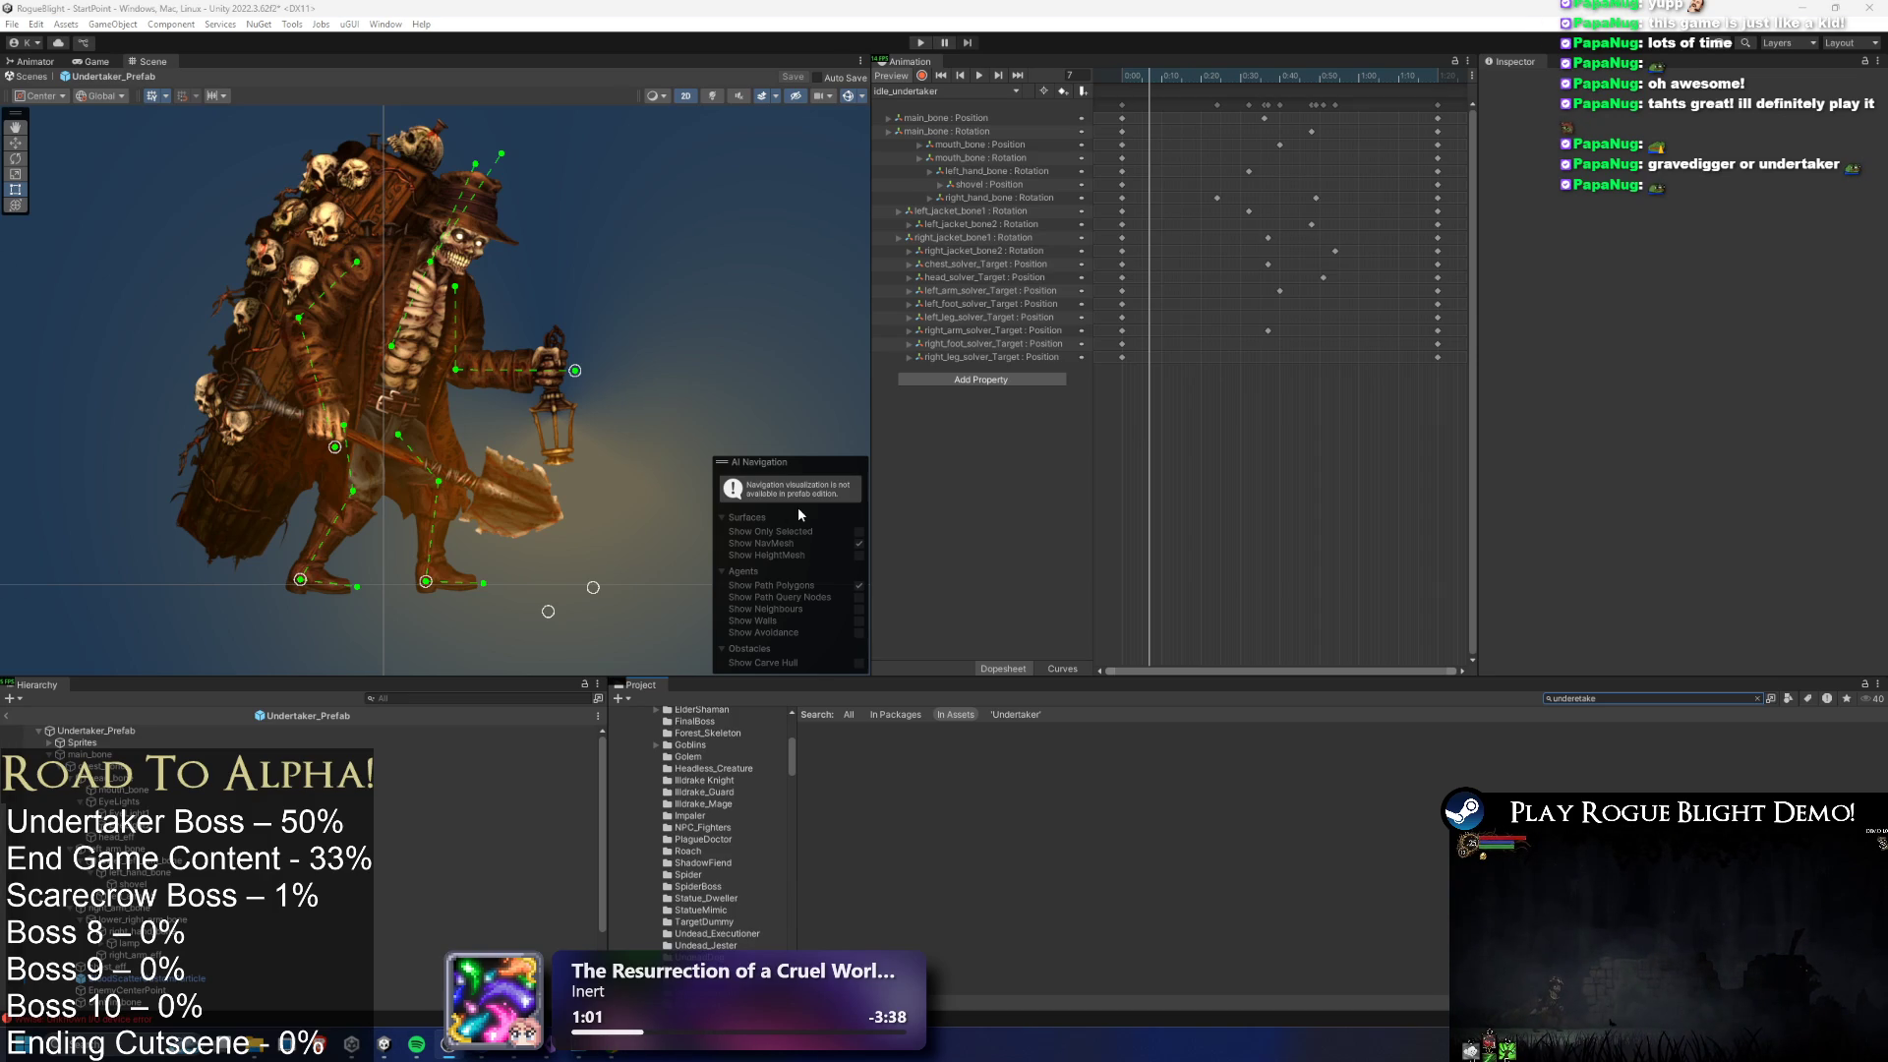
Launch Chrome from Start search, then close the new browser window
key(super)
text(chrome)
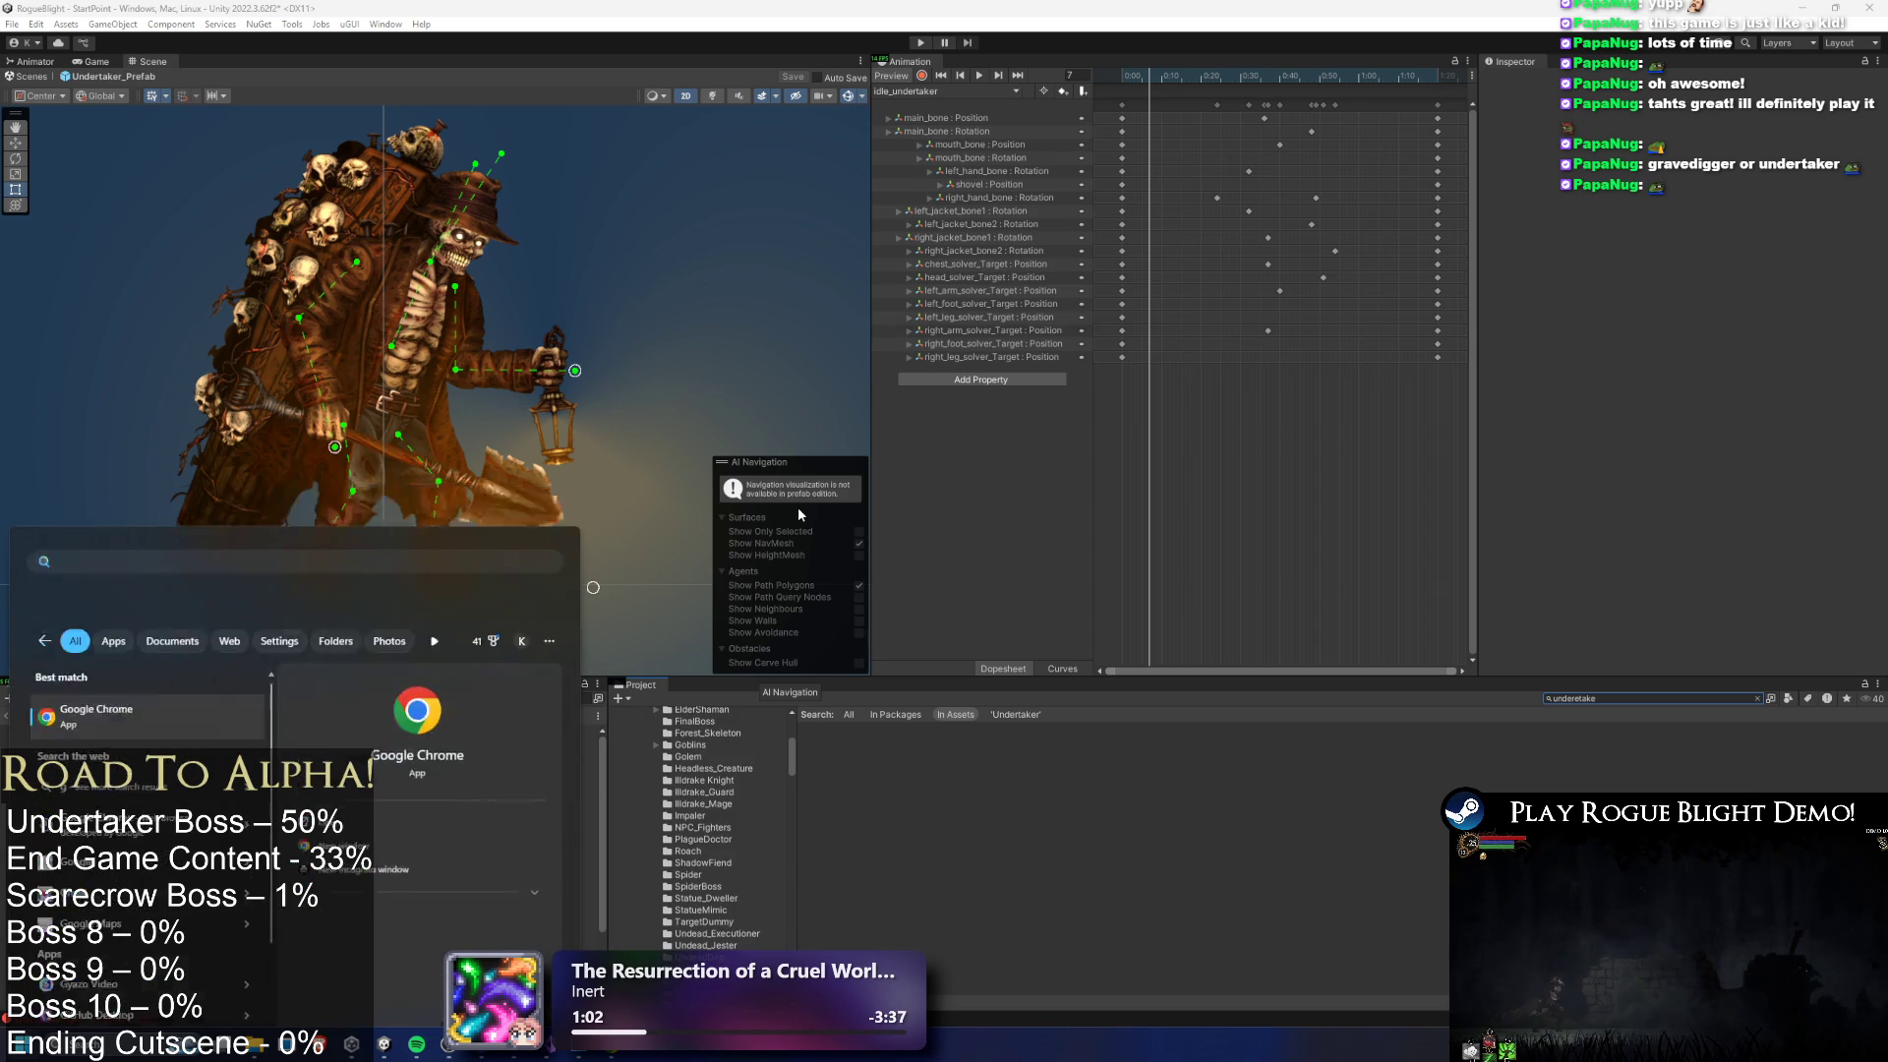
key(Return)
drag(723, 343, 1887, 343)
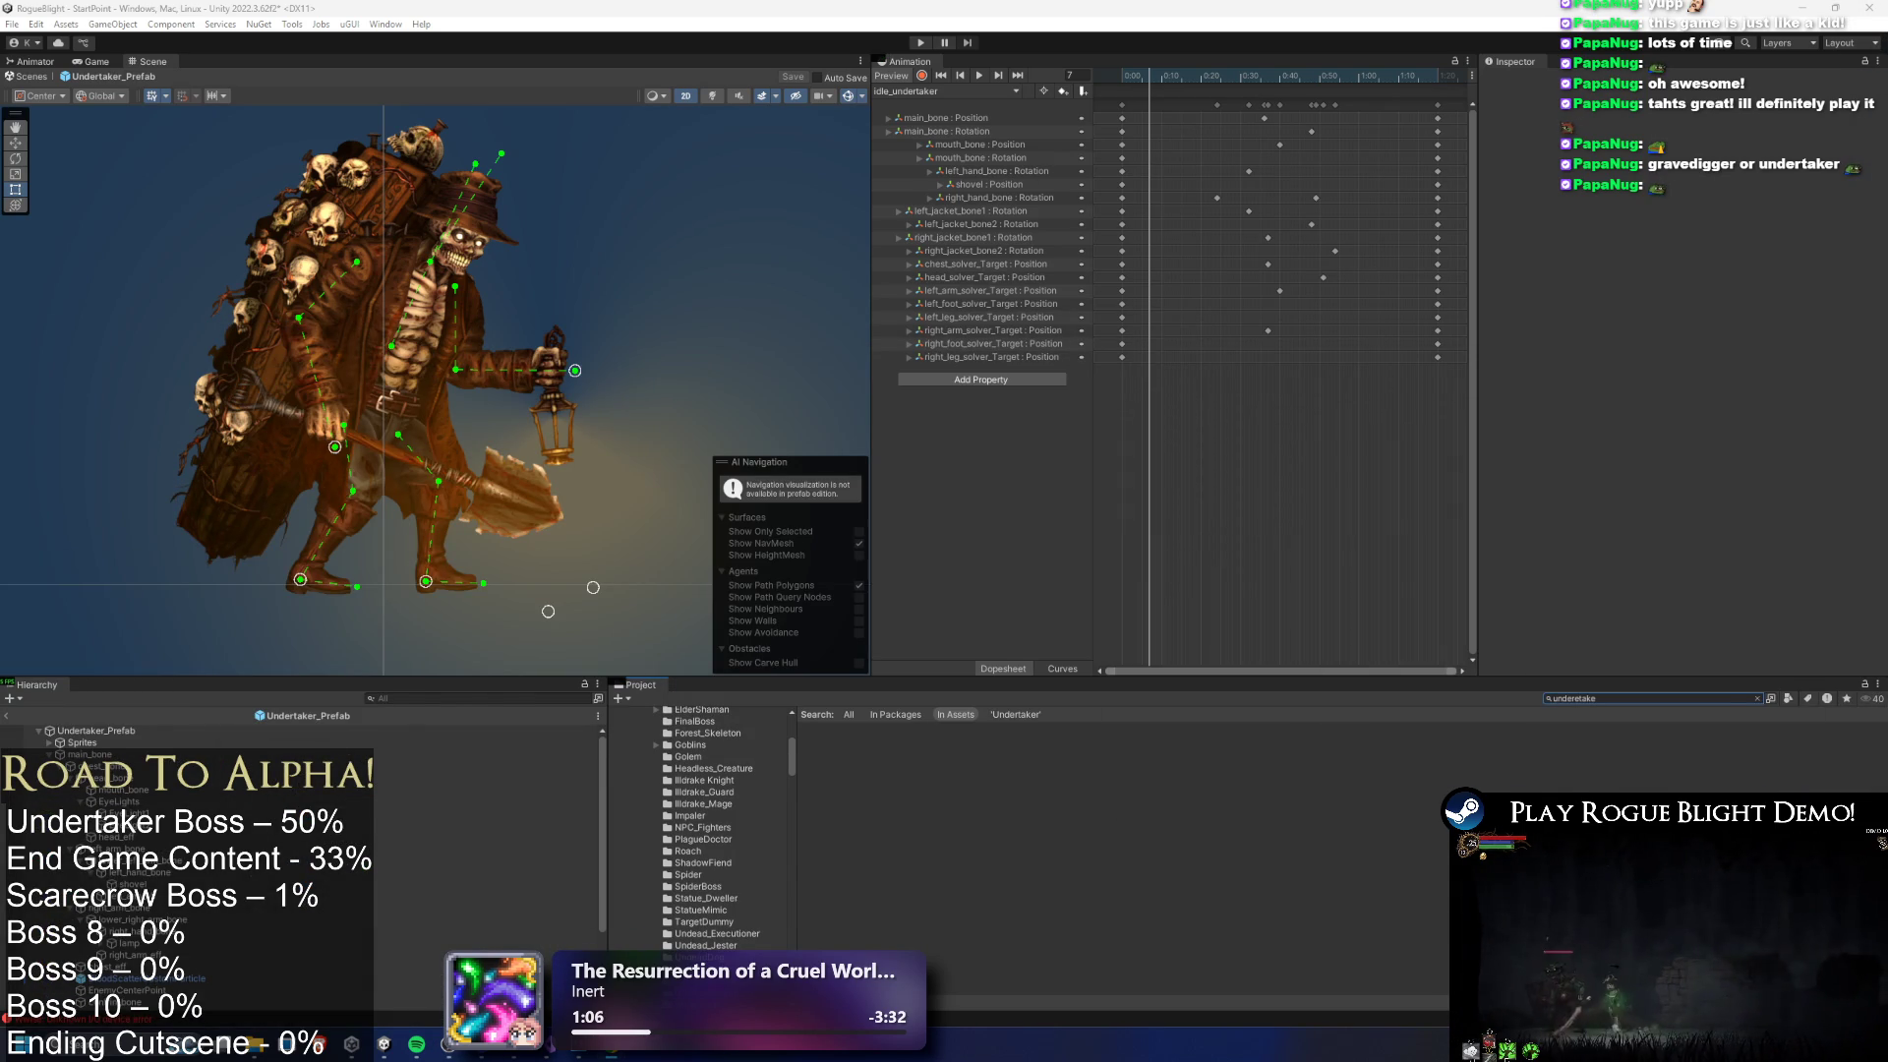
Return to Unity, then switch to the Twitch stream page in Chrome
key(alt+Tab)
key(Escape)
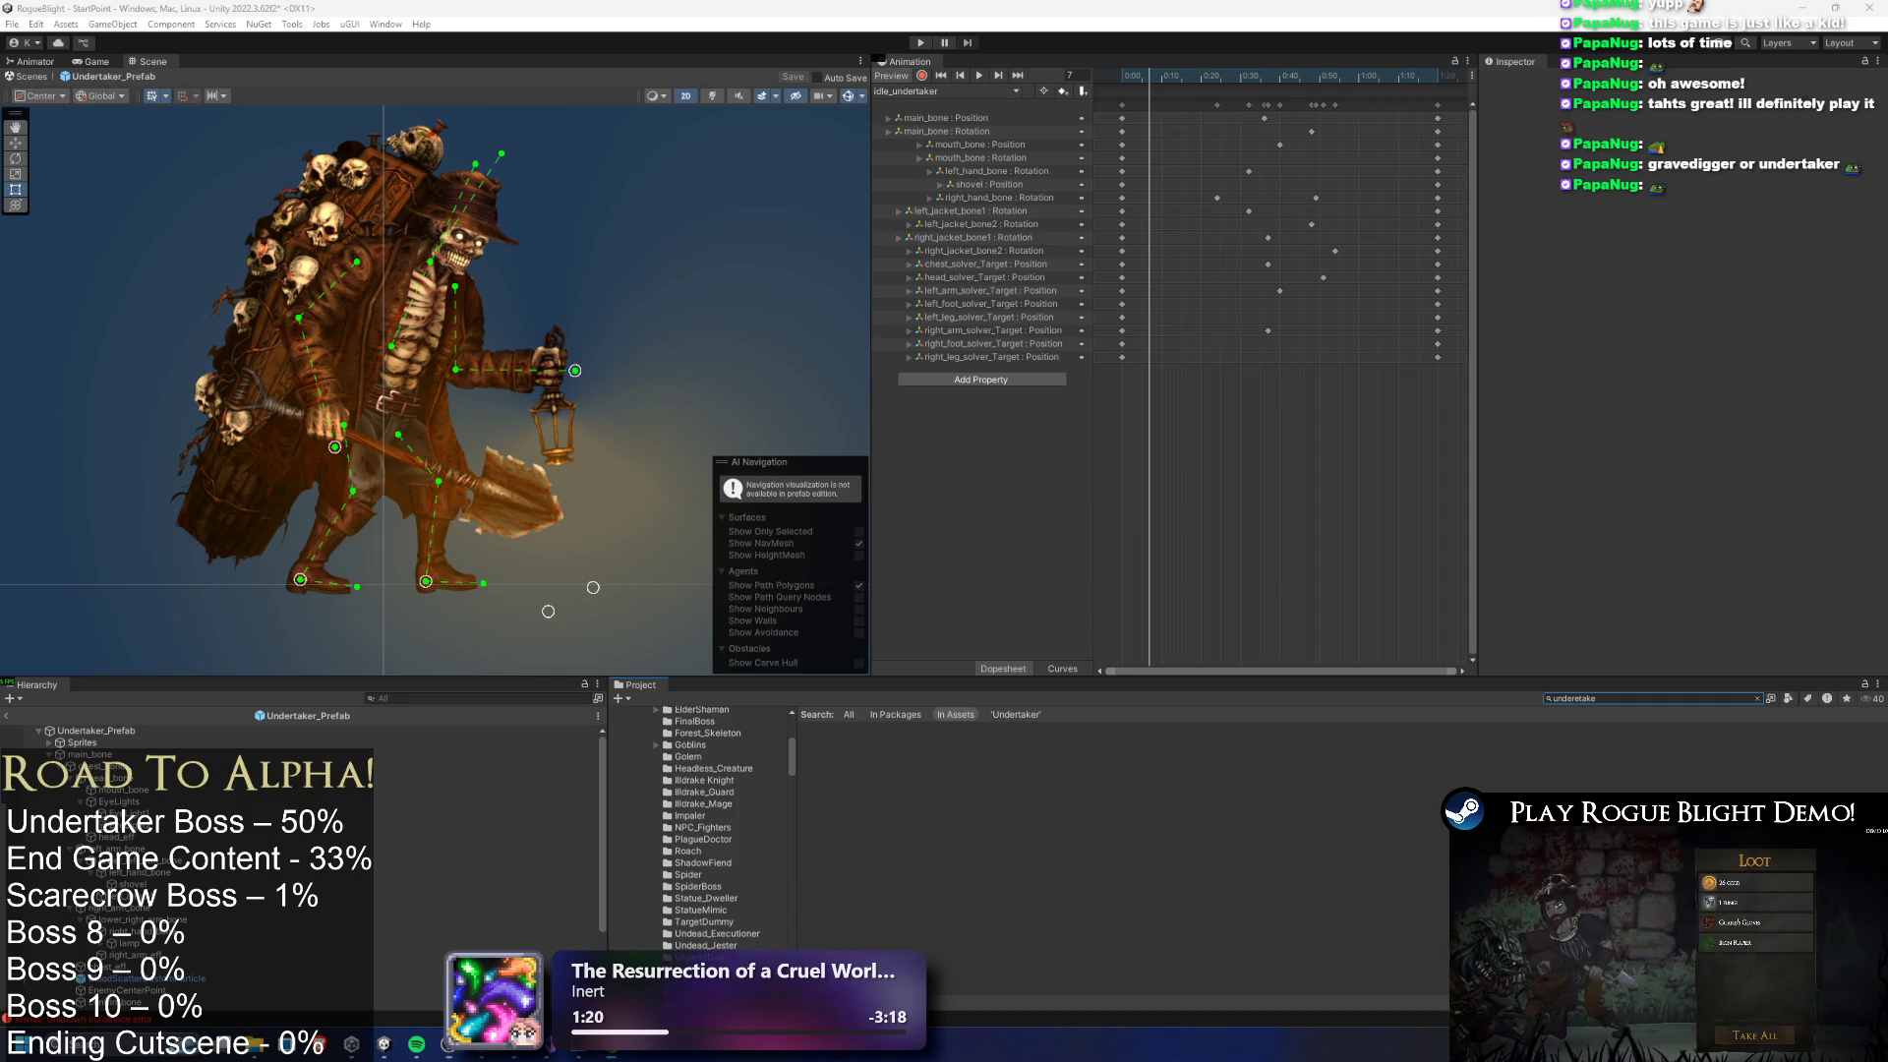
key(alt+Tab)
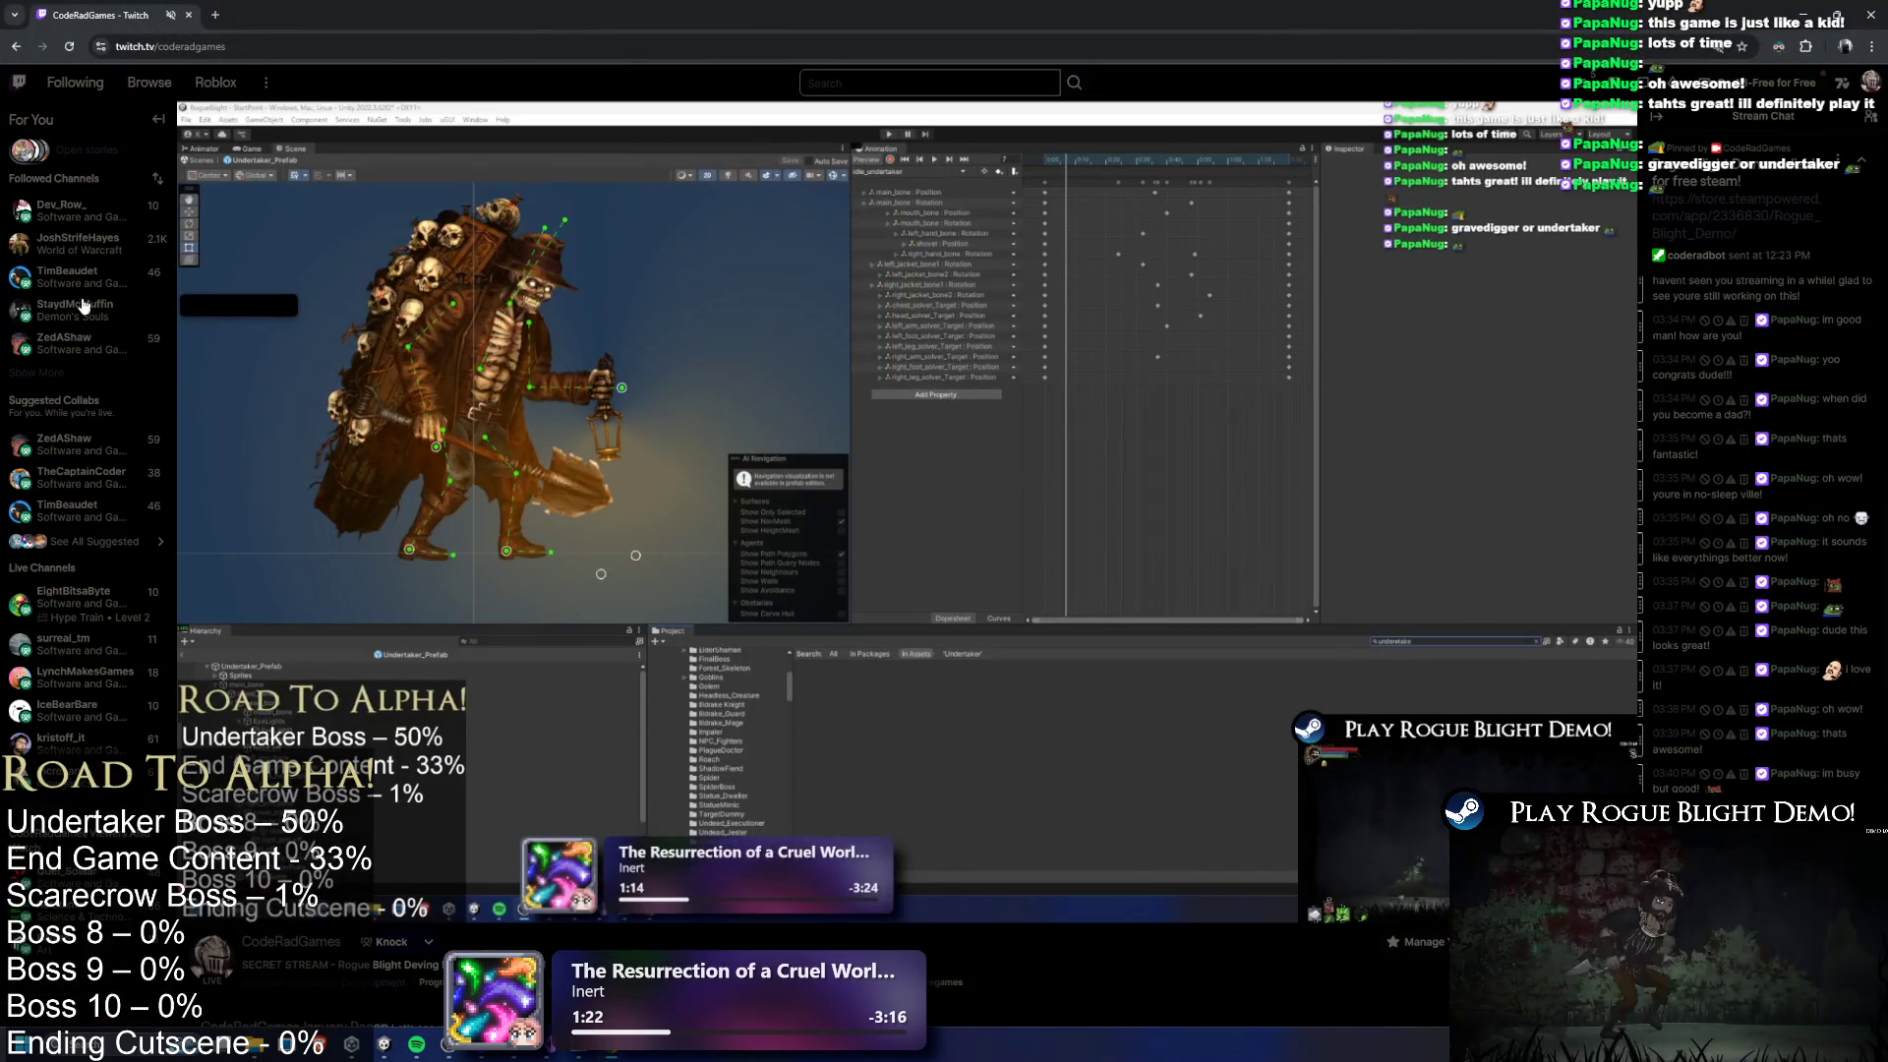
Expand the Followed Channels list four times and open one followed channel in a background tab
click(47, 376)
scroll(39, 492, down, 1)
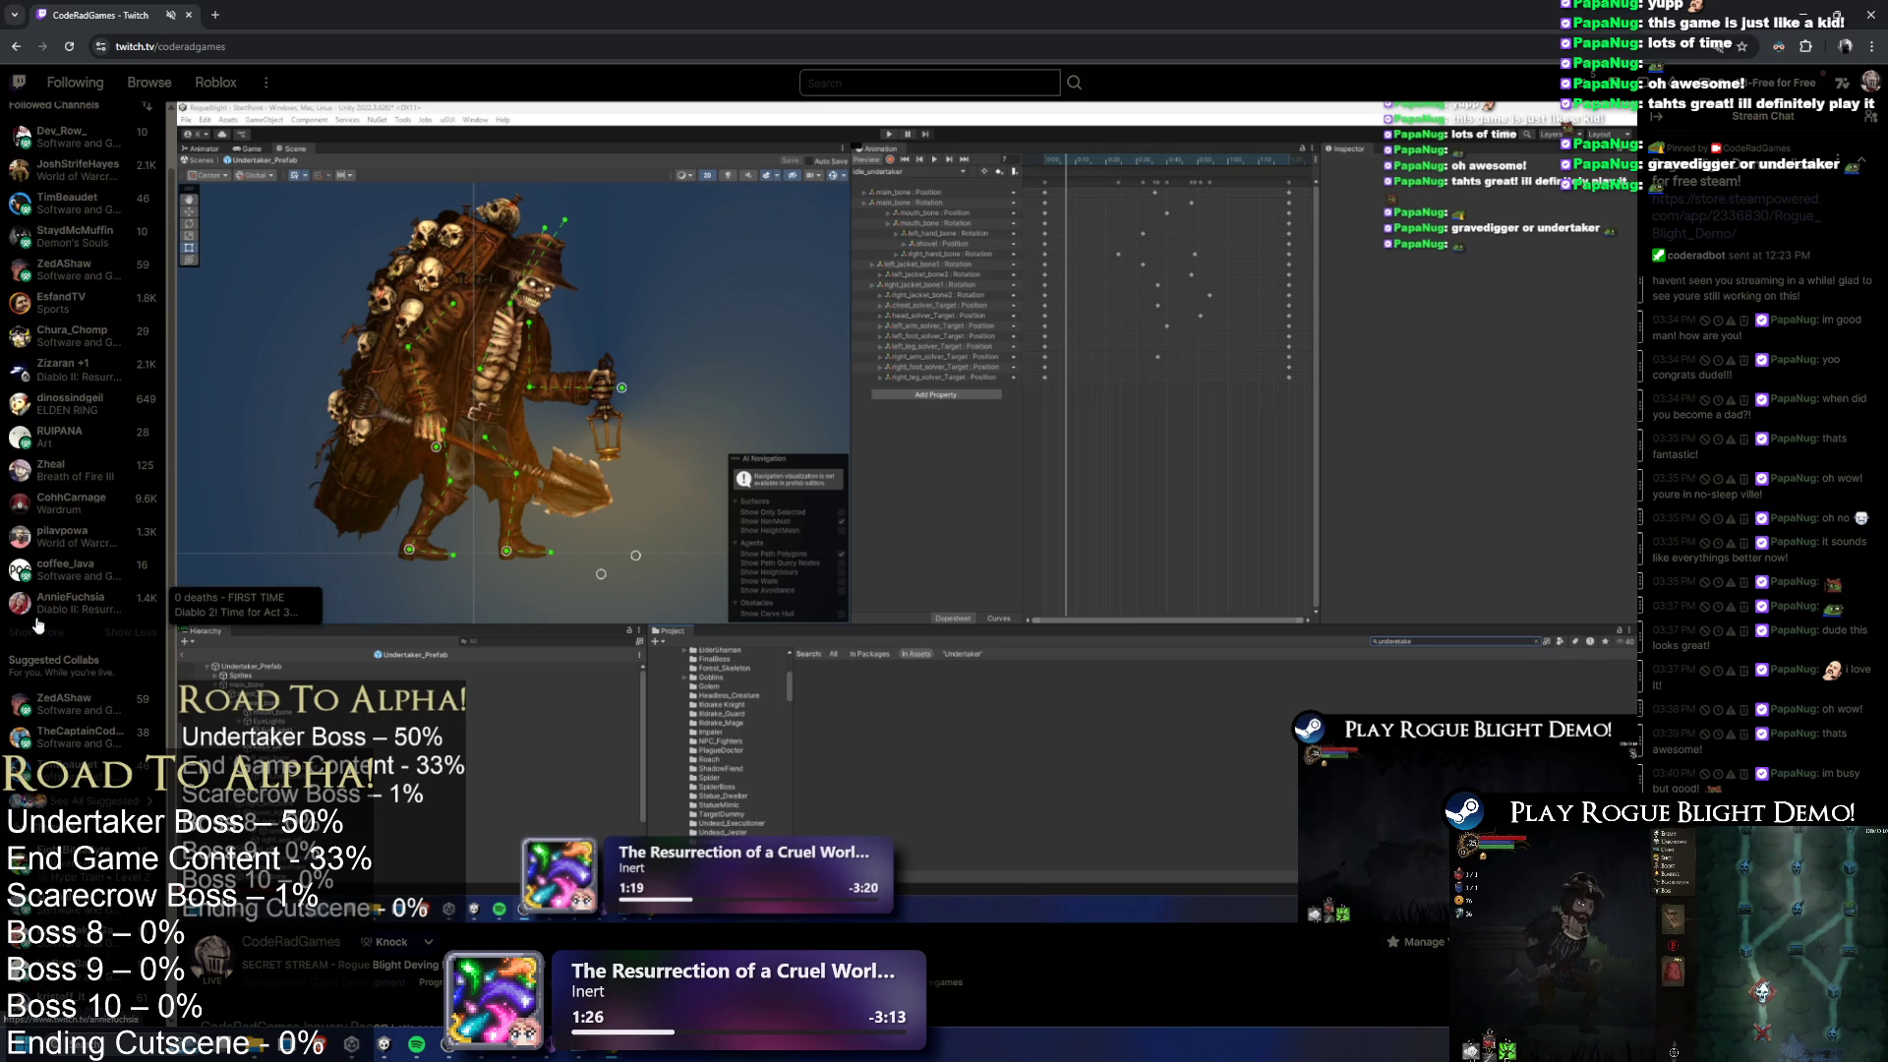
click(43, 637)
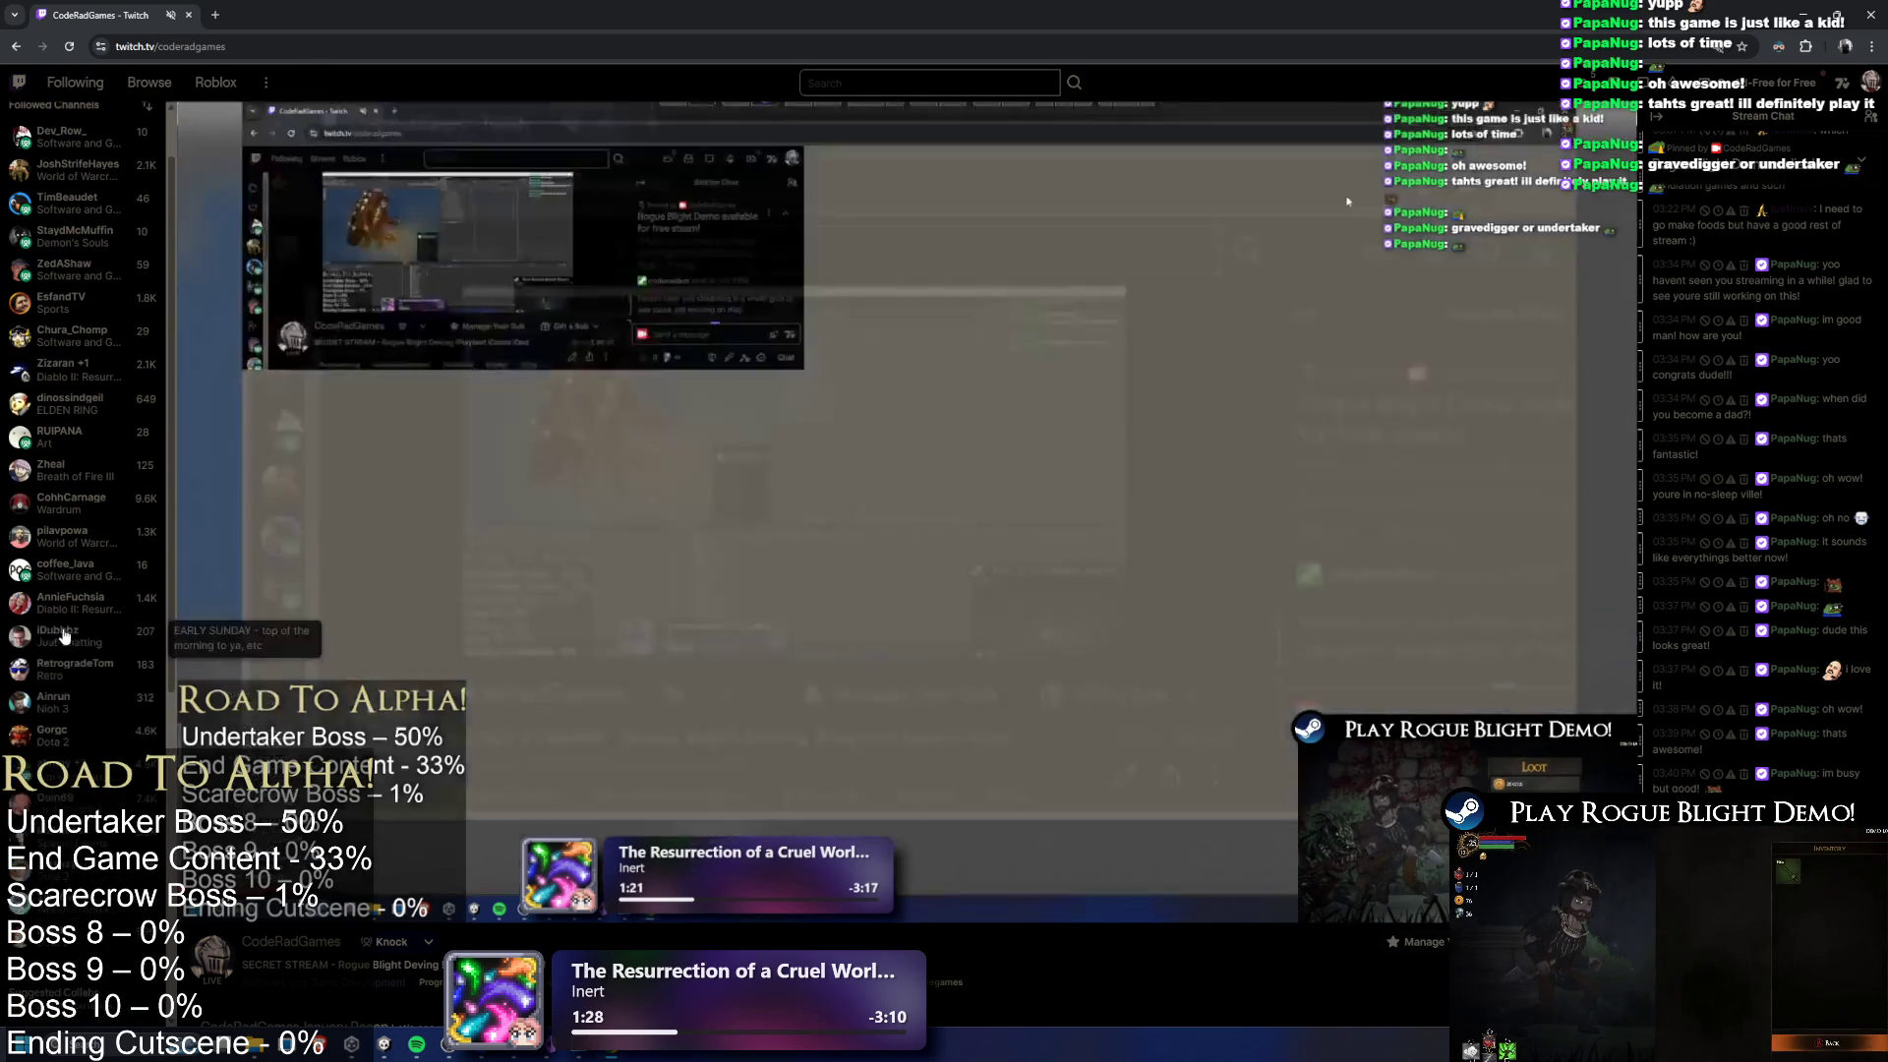
scroll(49, 688, down, 2)
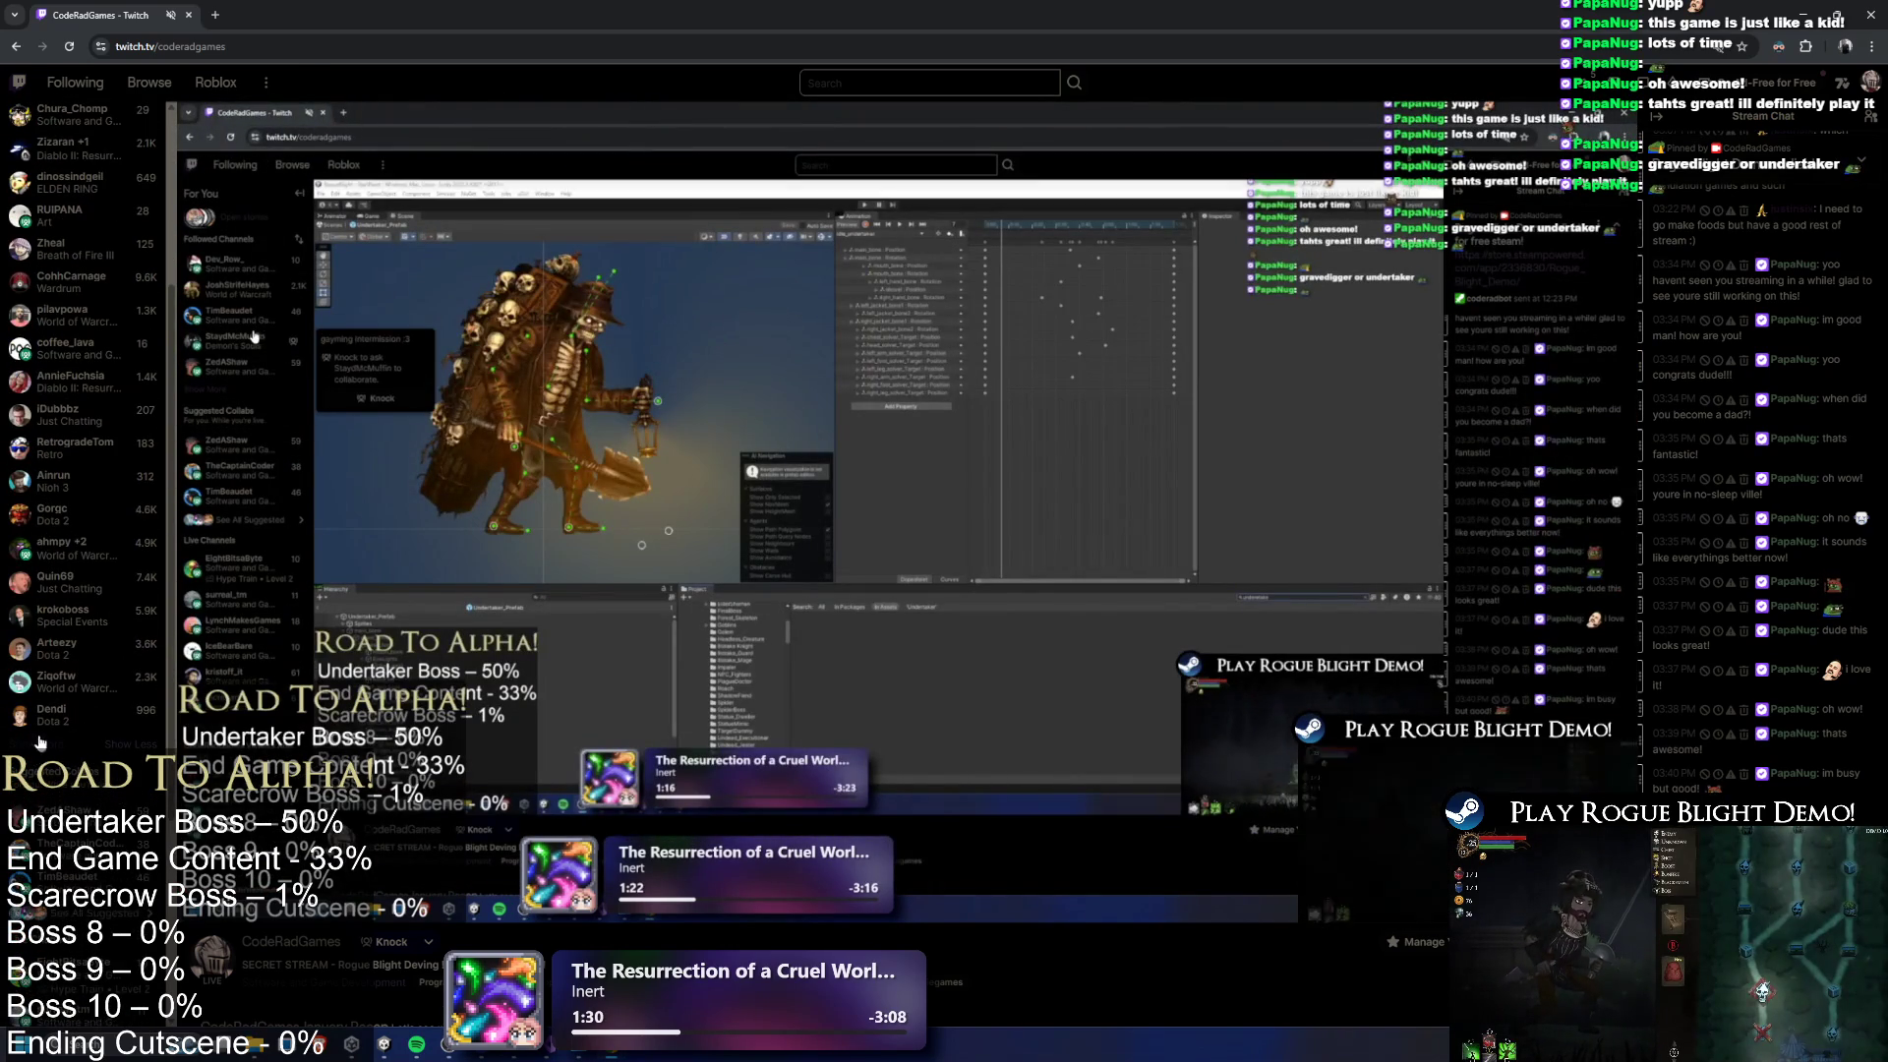
click(40, 742)
scroll(44, 728, down, 3)
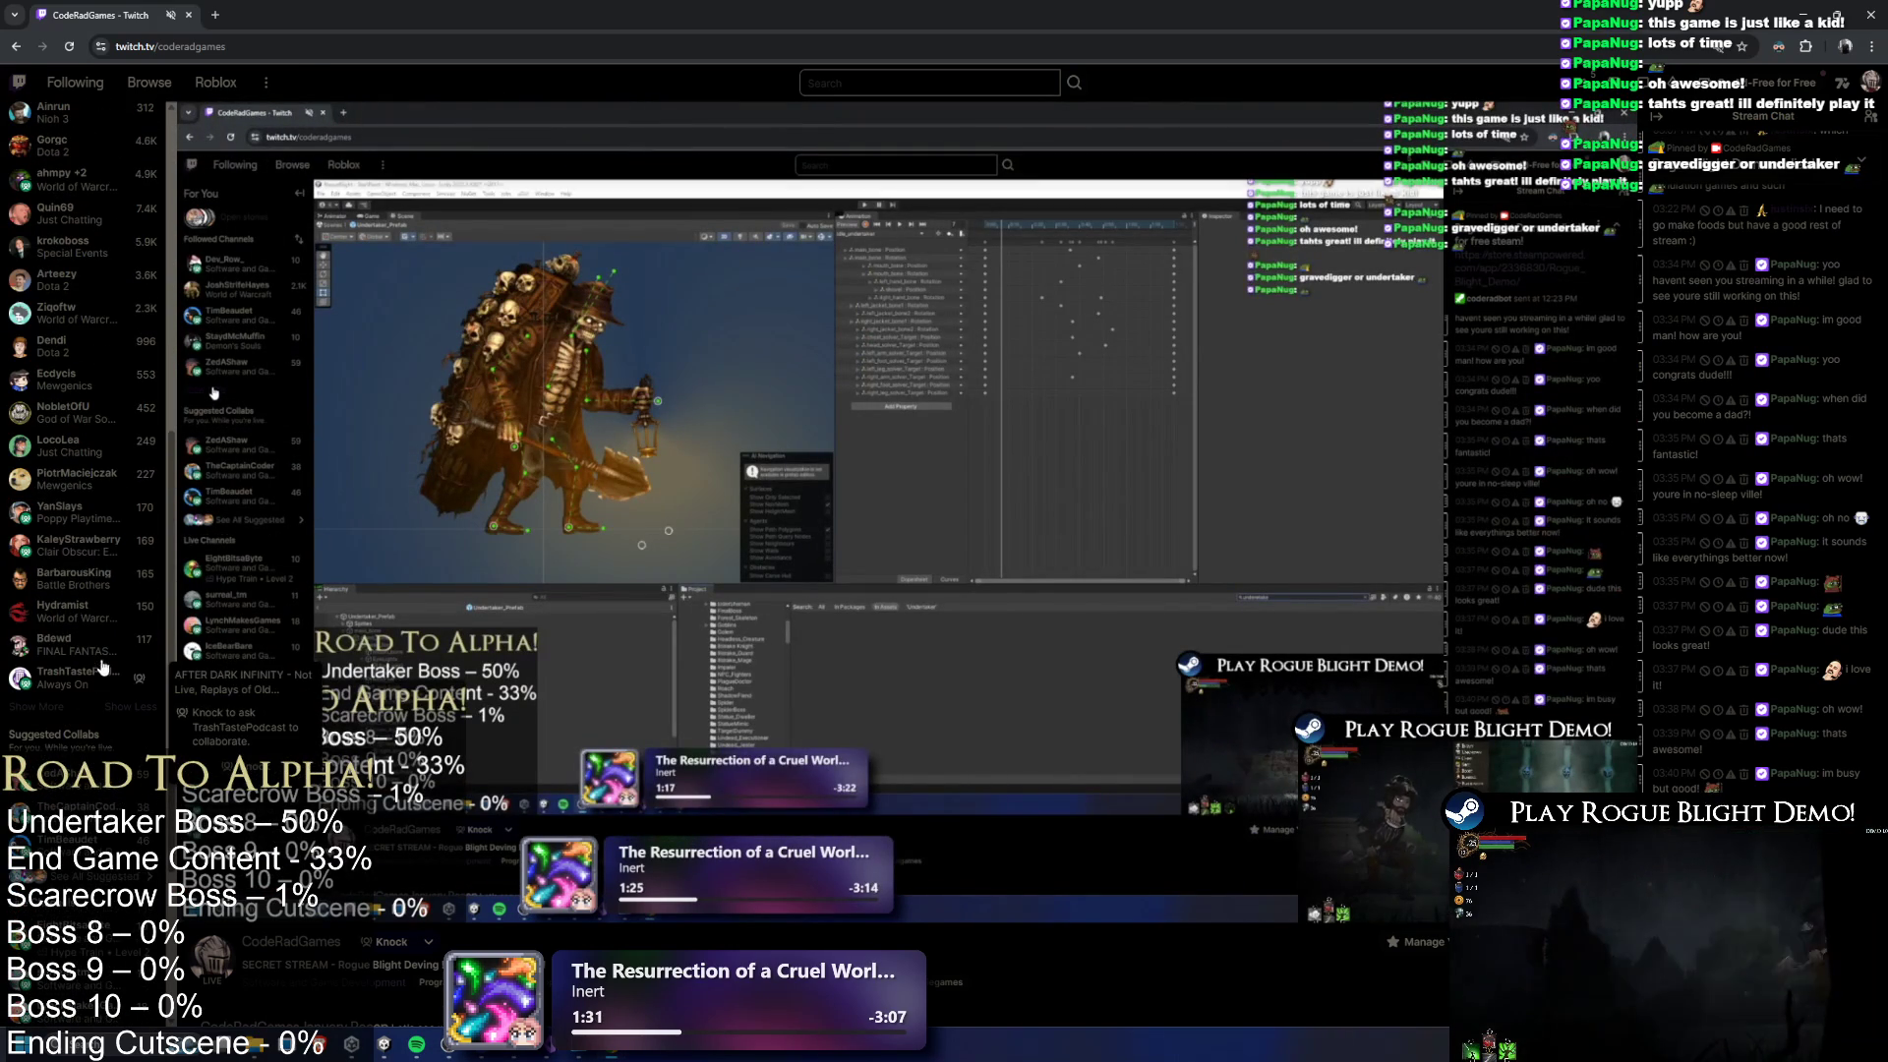
click(45, 713)
scroll(49, 718, down, 2)
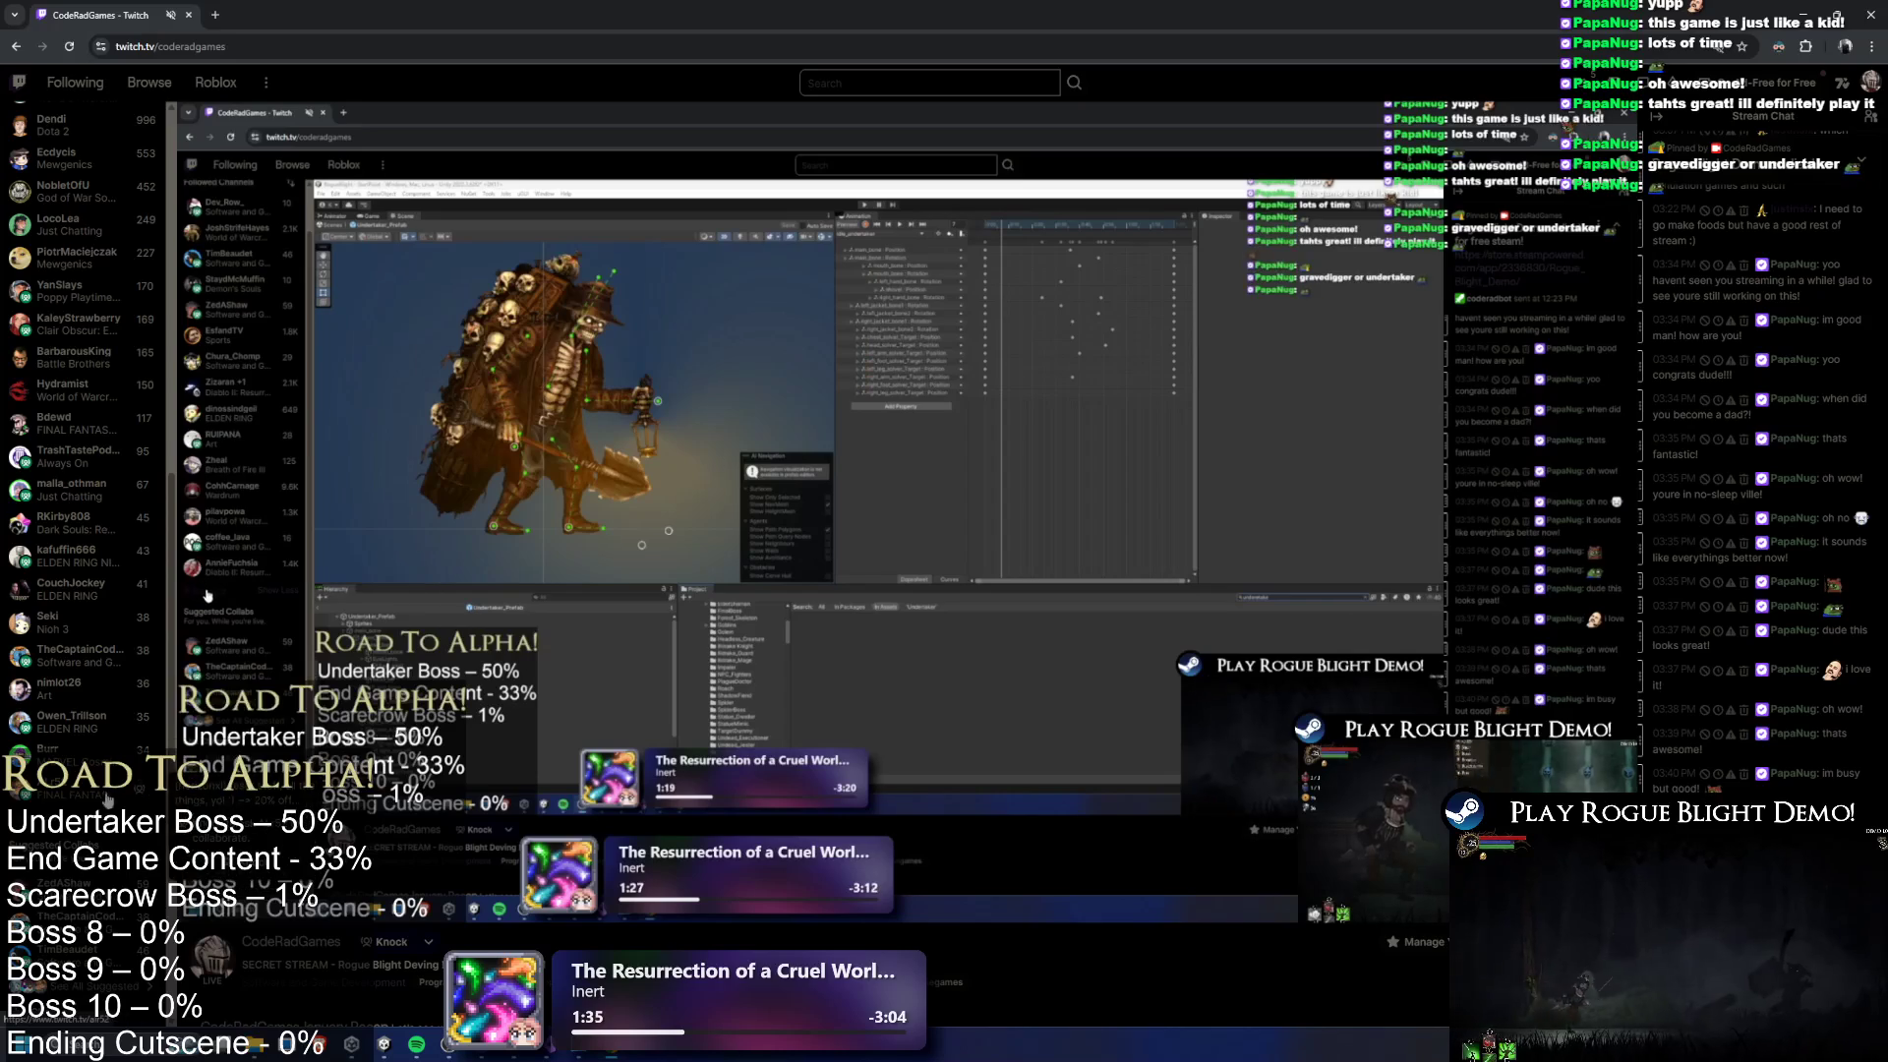
middle_click(73, 654)
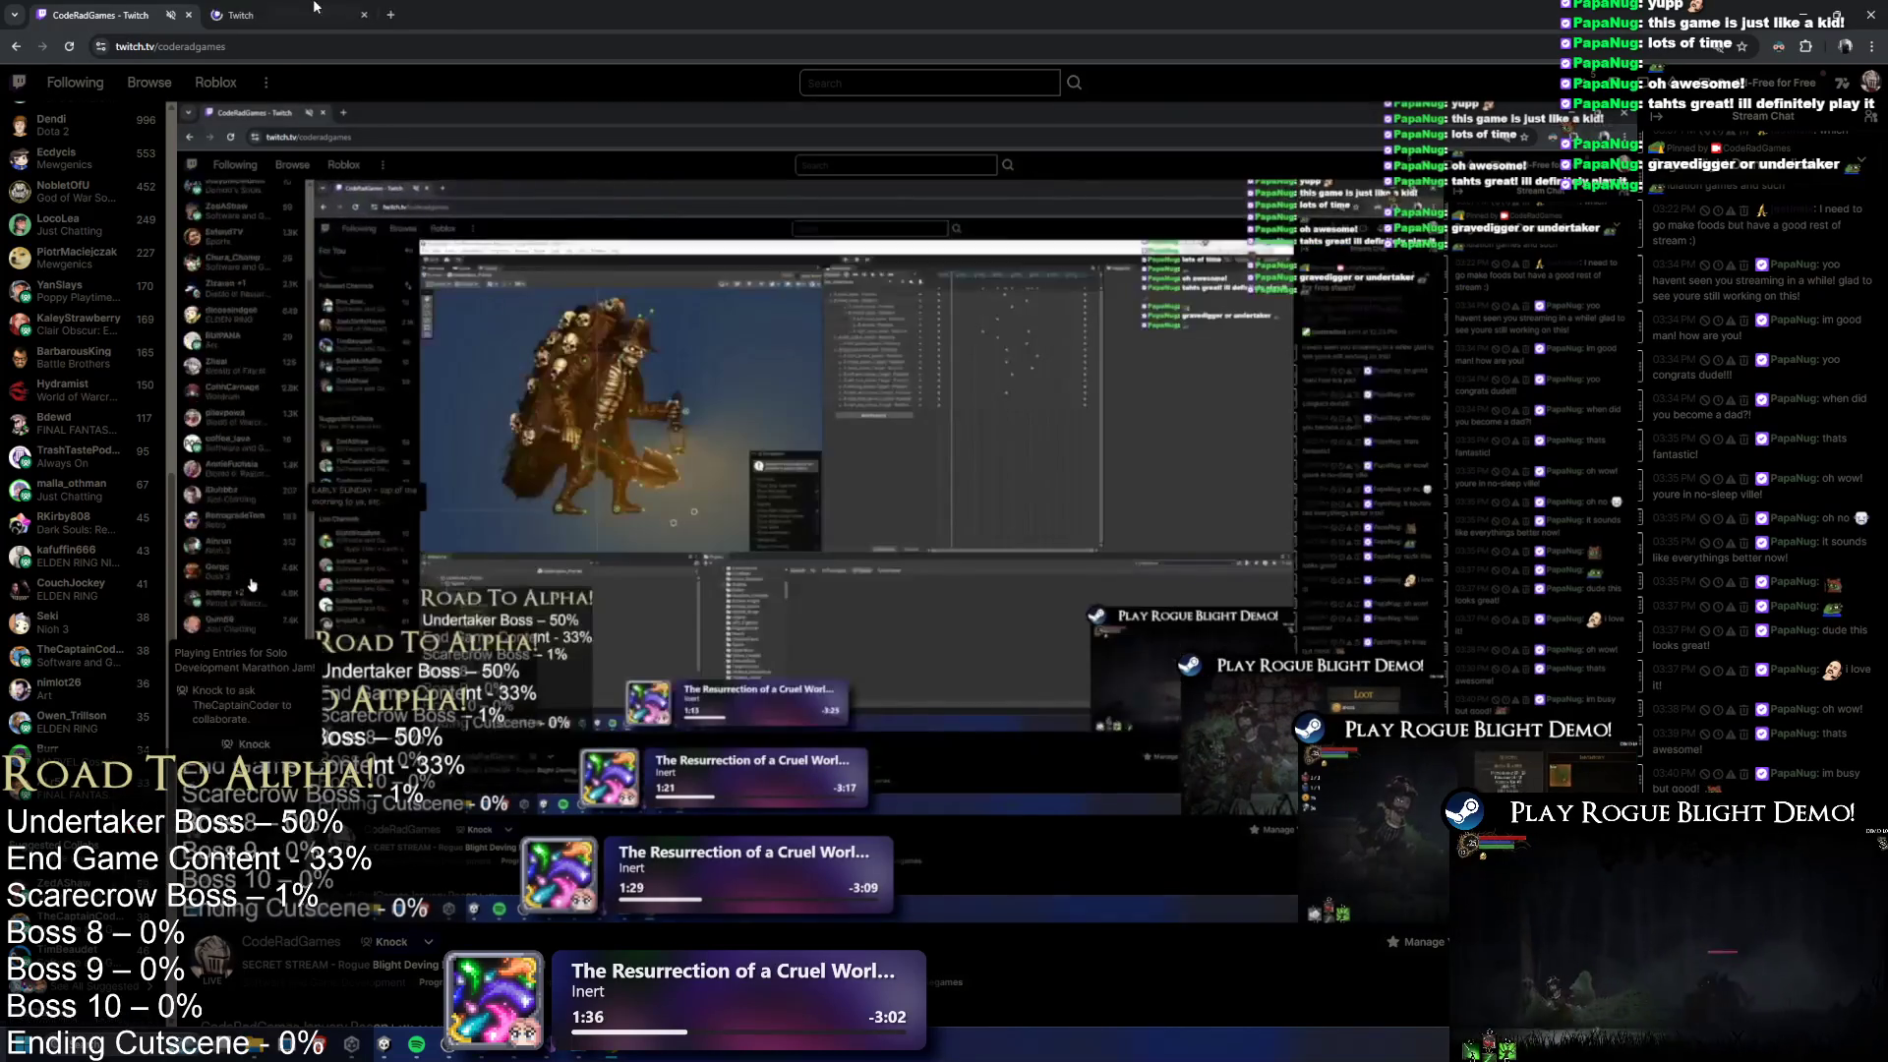